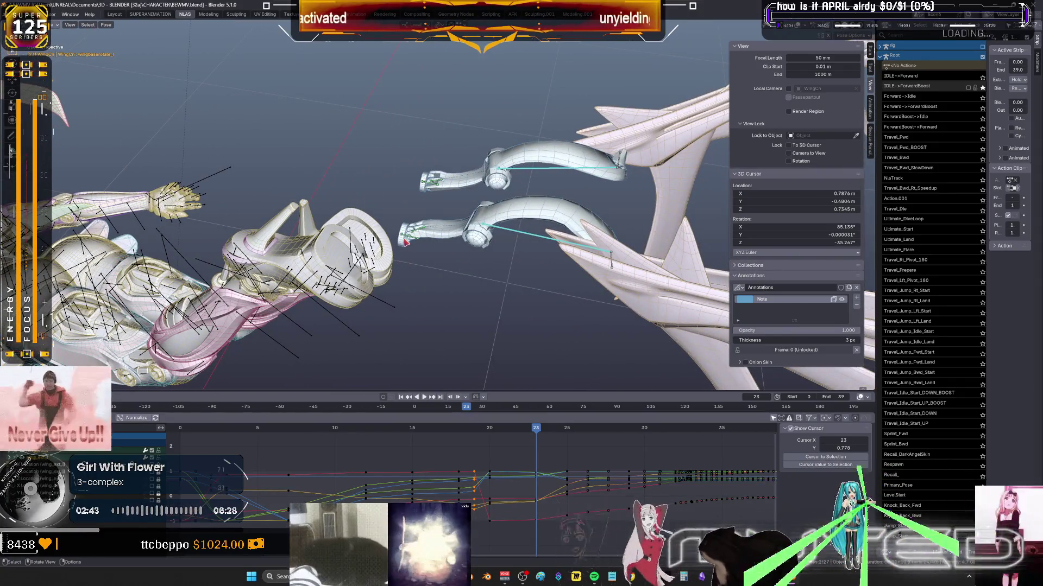
Rotate the selected wing bones on the X axis and move them twice into a new flight pose.
key("r")
key("x")
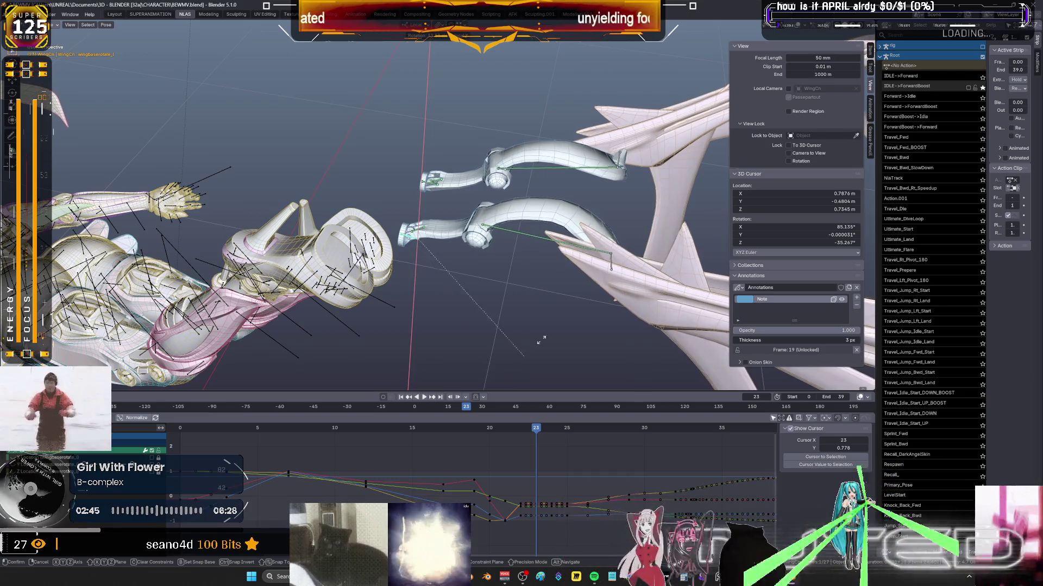
left_click(548, 255)
middle_click_drag(548, 255, 611, 239)
key("g")
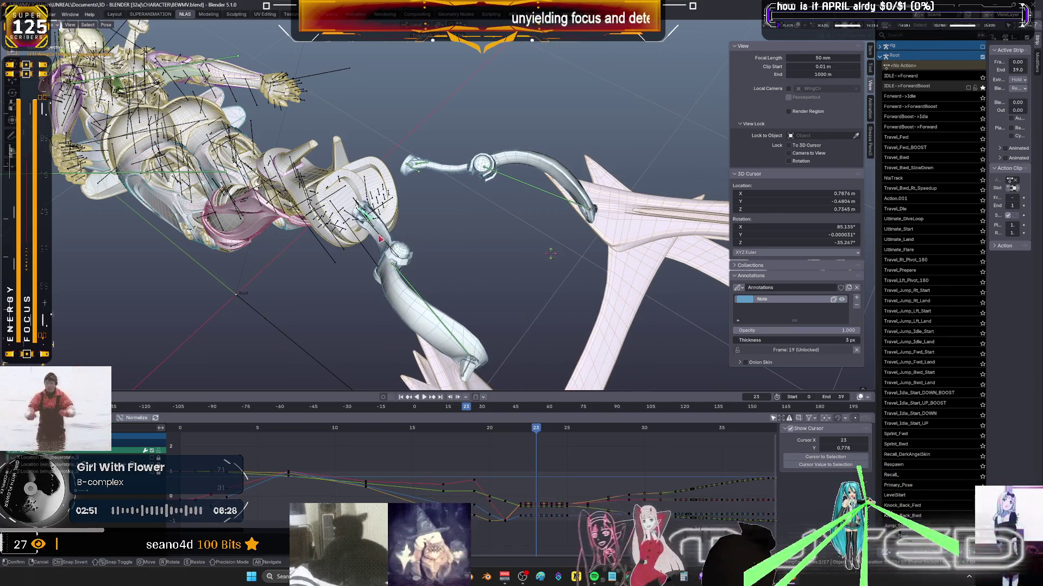
left_click(728, 381)
middle_click_drag(727, 380, 749, 386)
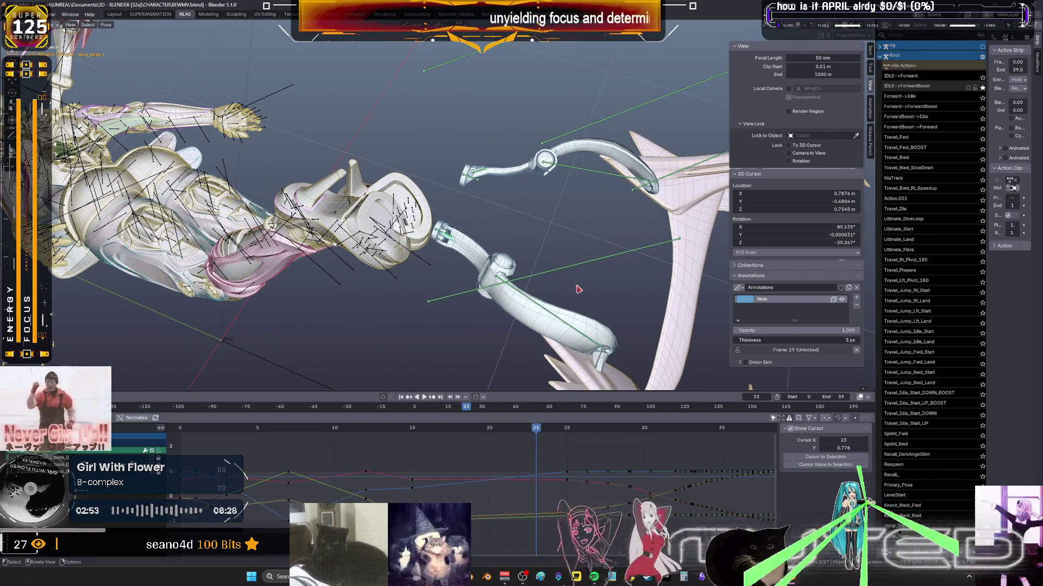
key("g")
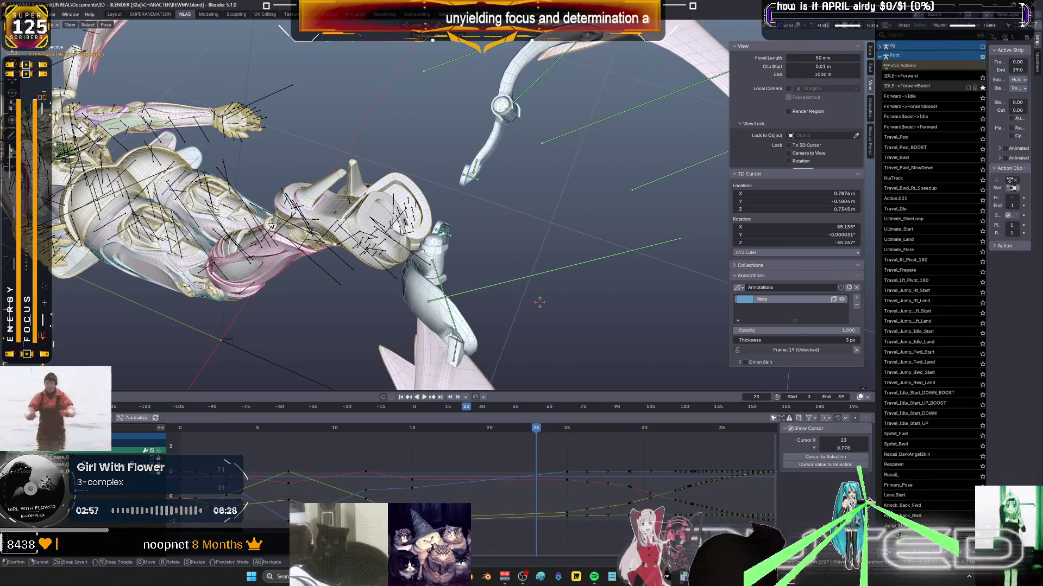
left_click(487, 289)
mouse_move(487, 289)
middle_mouse_down()
mouse_move(505, 286)
mouse_move(508, 272)
middle_mouse_up()
Select the lower wing bone and freely rotate it, viewing the character upside down.
left_click(510, 306)
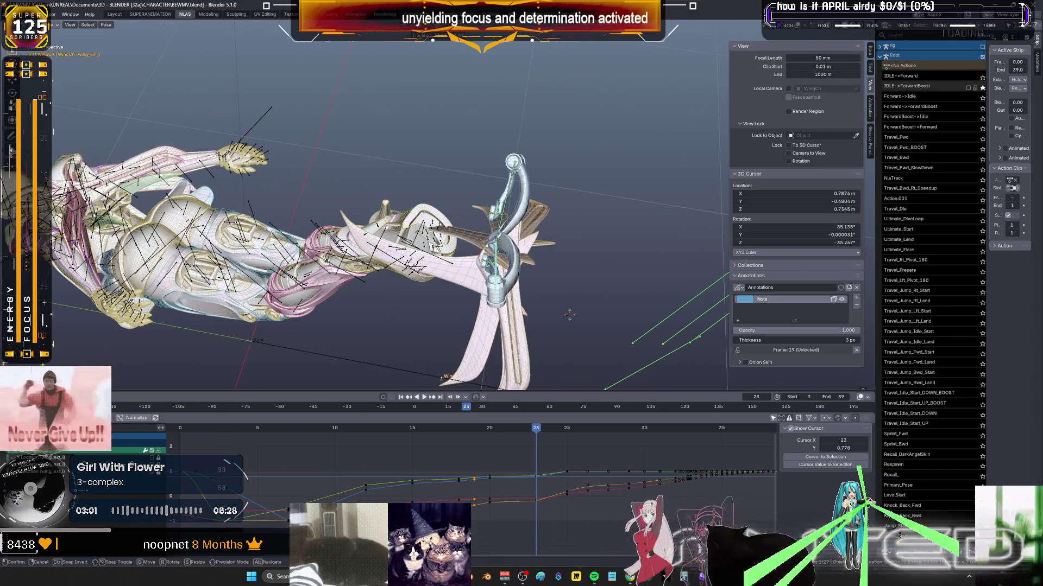
key("r")
key("r")
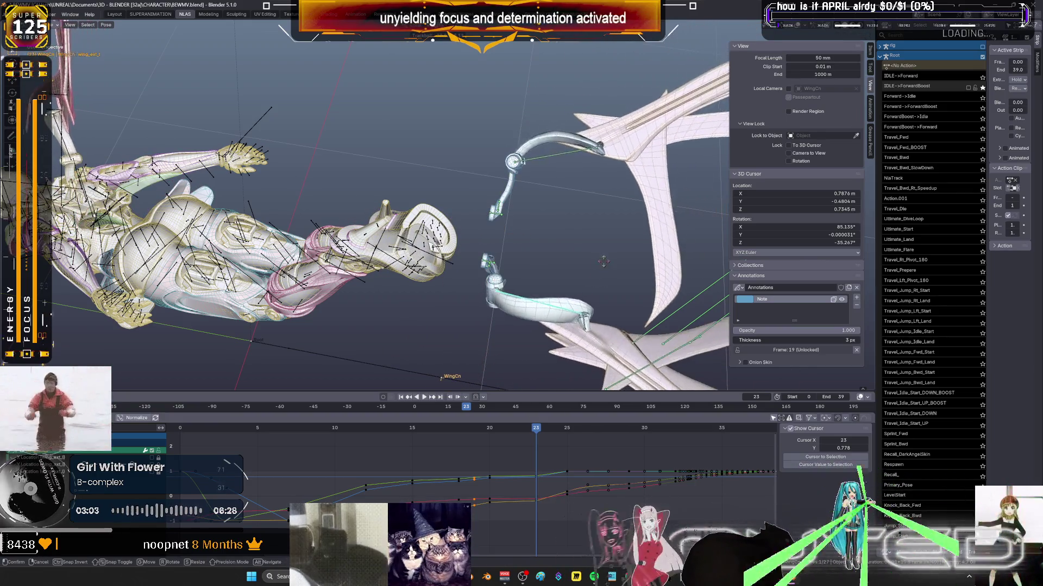
left_click(564, 320)
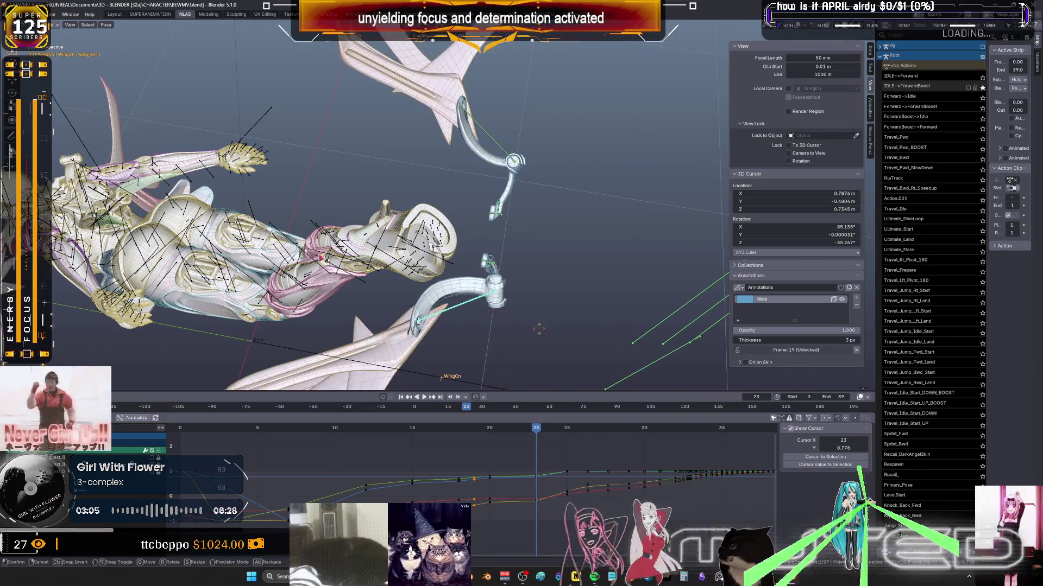
middle_click_drag(564, 319, 538, 304)
middle_click_drag(513, 186, 577, 249)
key("r")
key("r")
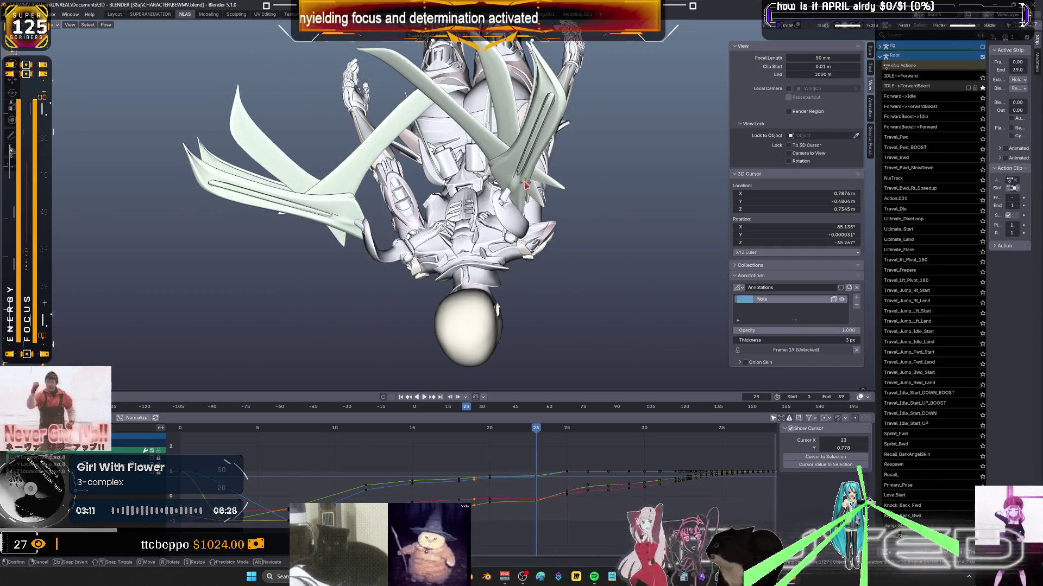
Compare the crossed and spread wing rotations with undo and redo, keeping the spread pose.
key("ctrl+z")
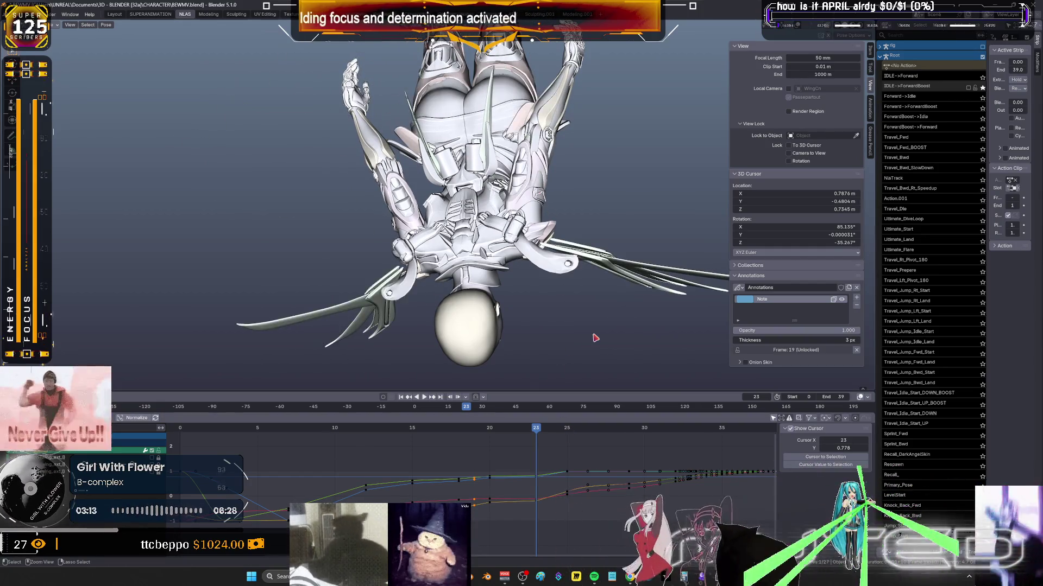
key("ctrl+shift+z")
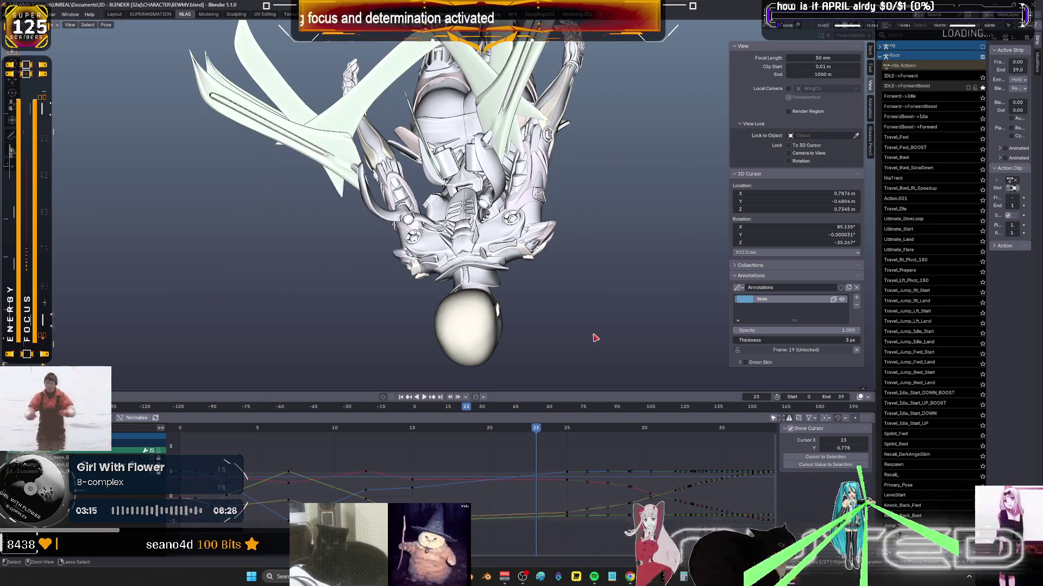
key("ctrl+z")
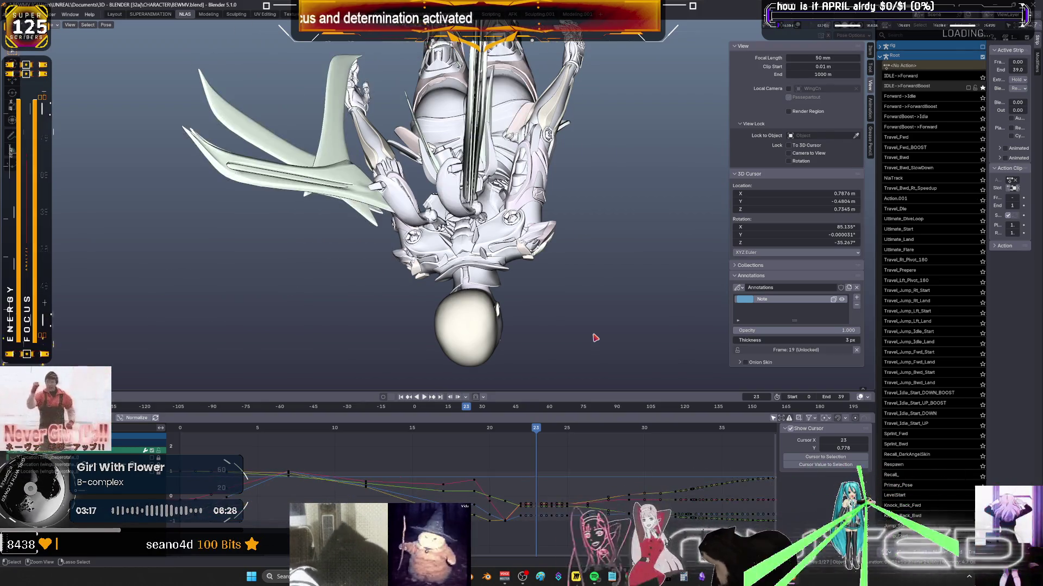
Preview the flight from frame 7, then maximize the 3D viewport and orbit around the character.
key("space")
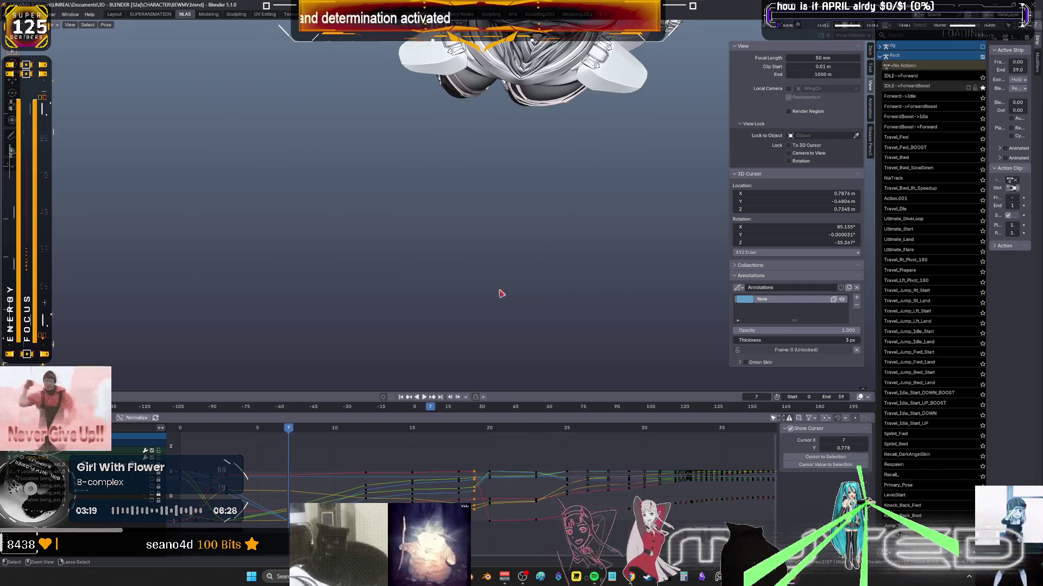
scroll(508, 280, "down", 6, "alt")
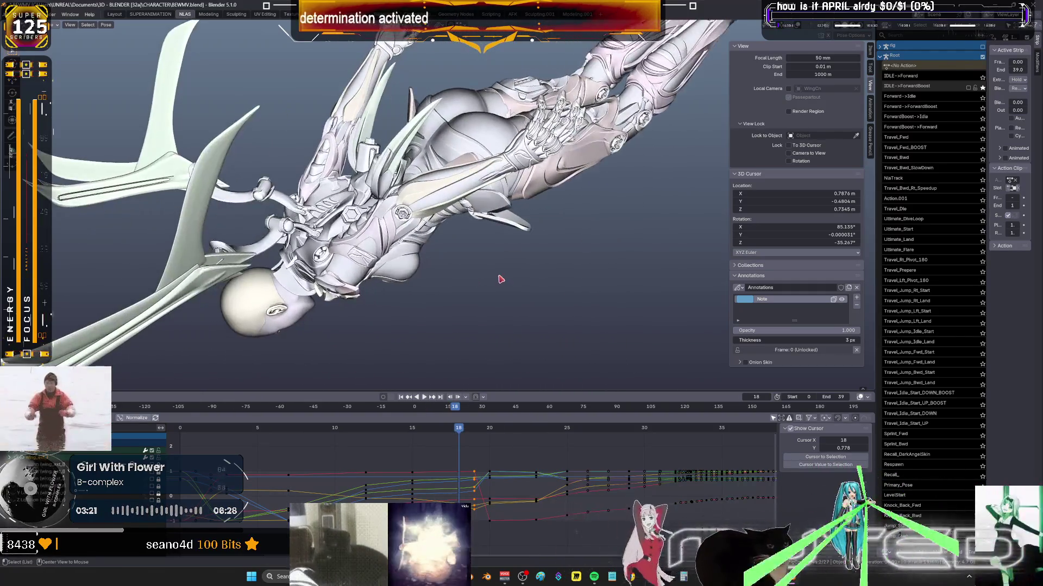
scroll(520, 280, "up", 20, "alt")
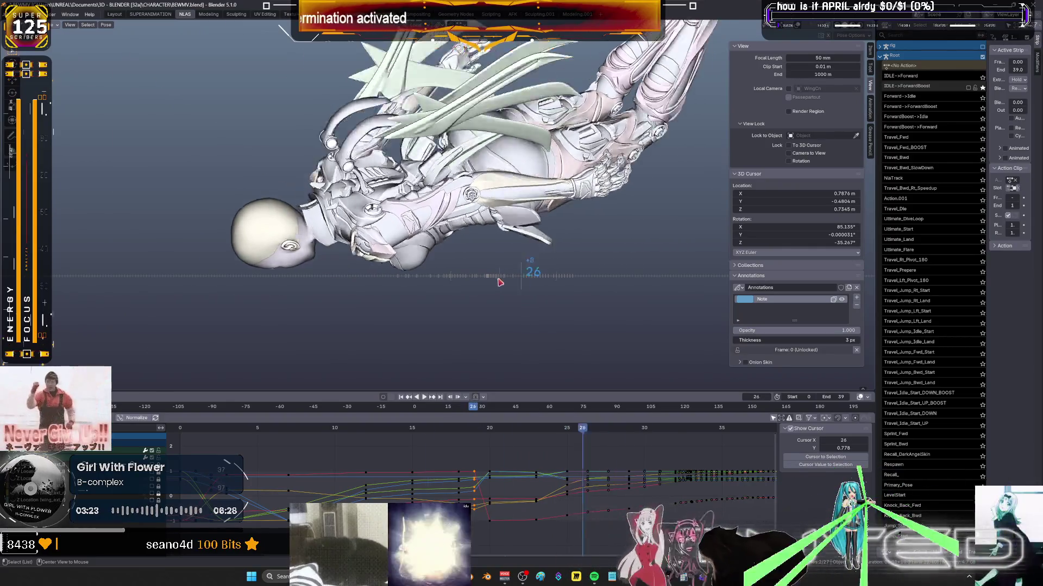
key("ctrl+alt+space")
mouse_move(429, 380)
middle_mouse_down()
mouse_move(461, 306)
mouse_move(421, 321)
mouse_move(403, 309)
mouse_move(468, 285)
middle_mouse_up()
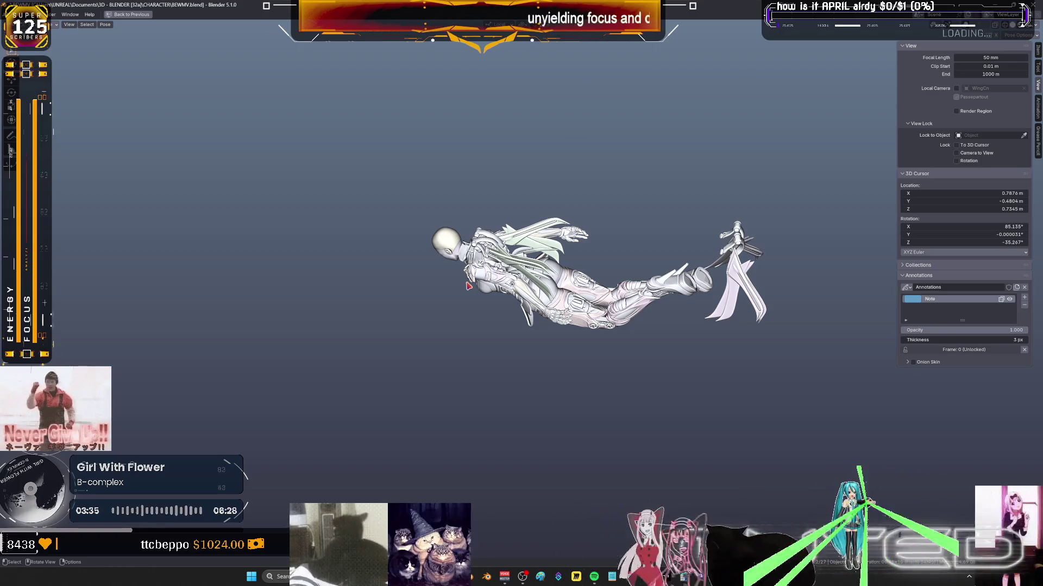
scroll(683, 223, "up", 5)
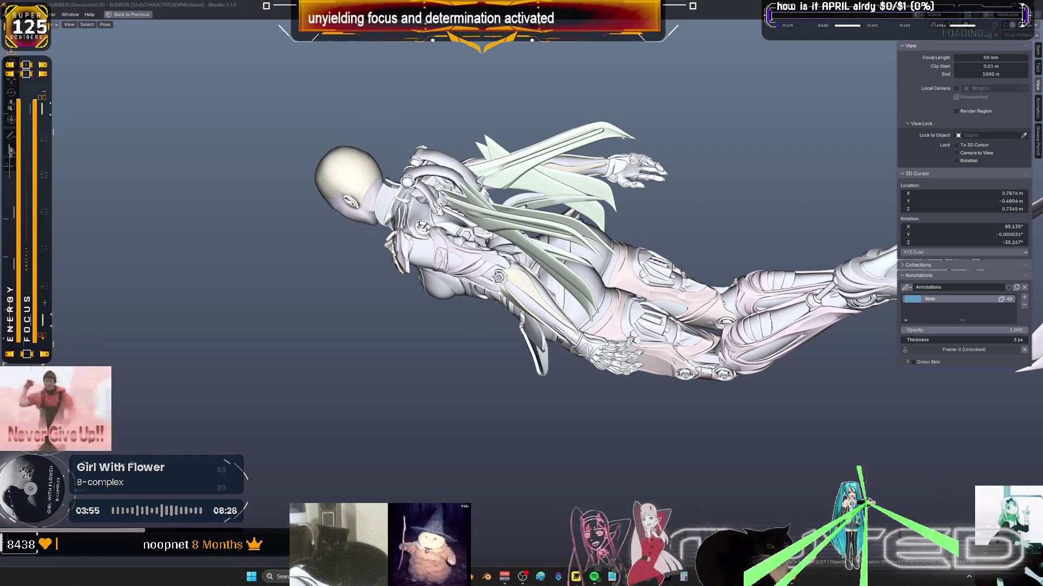
mouse_move(472, 401)
middle_mouse_down()
mouse_move(521, 375)
mouse_move(561, 333)
mouse_move(519, 424)
mouse_move(619, 334)
middle_mouse_up()
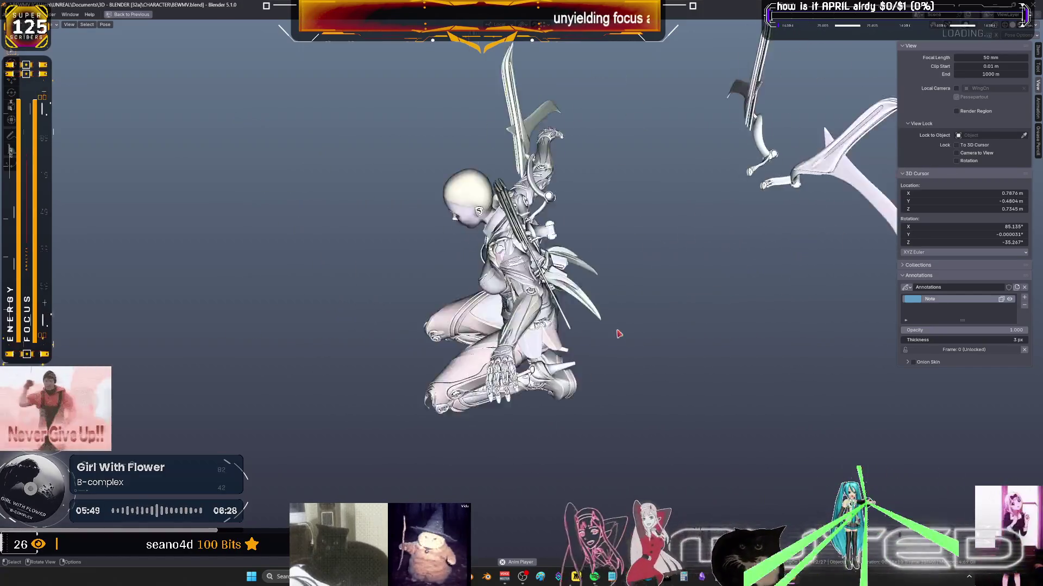
key("ctrl+space")
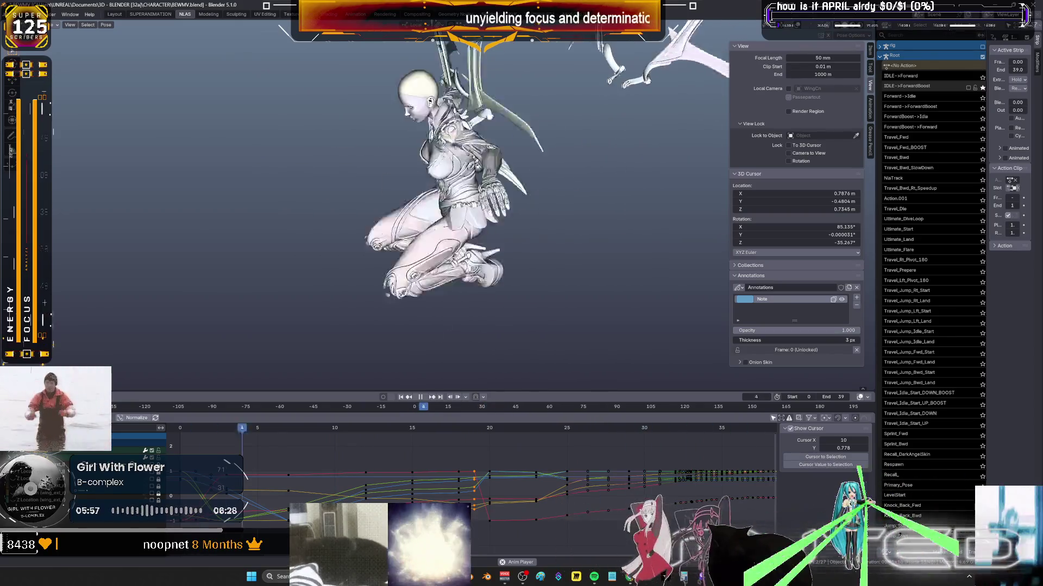
Turn the viewport overlays back on and maximize the Graph Editor.
key("shift+alt+z")
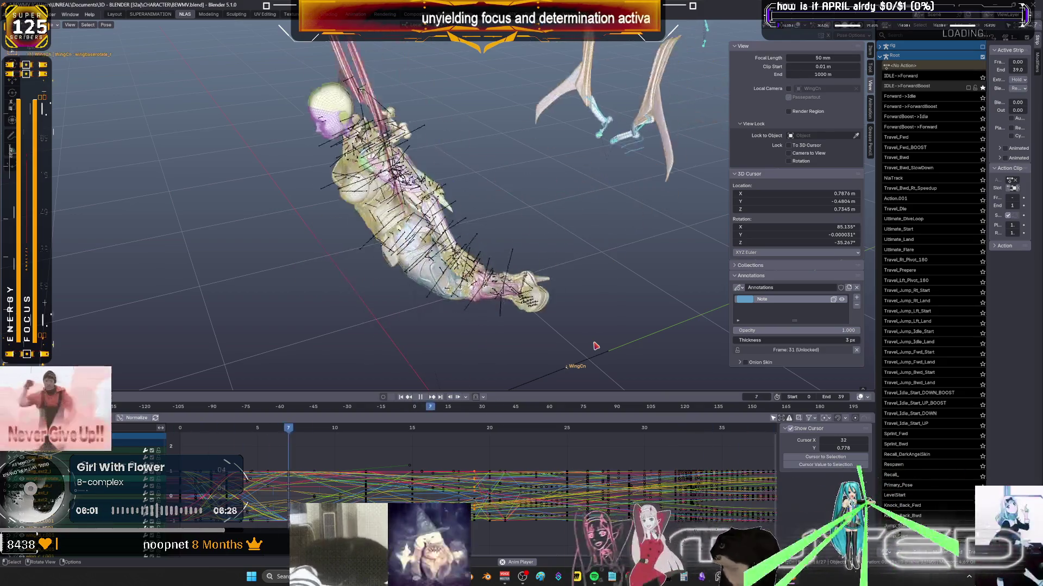
key("ctrl+space")
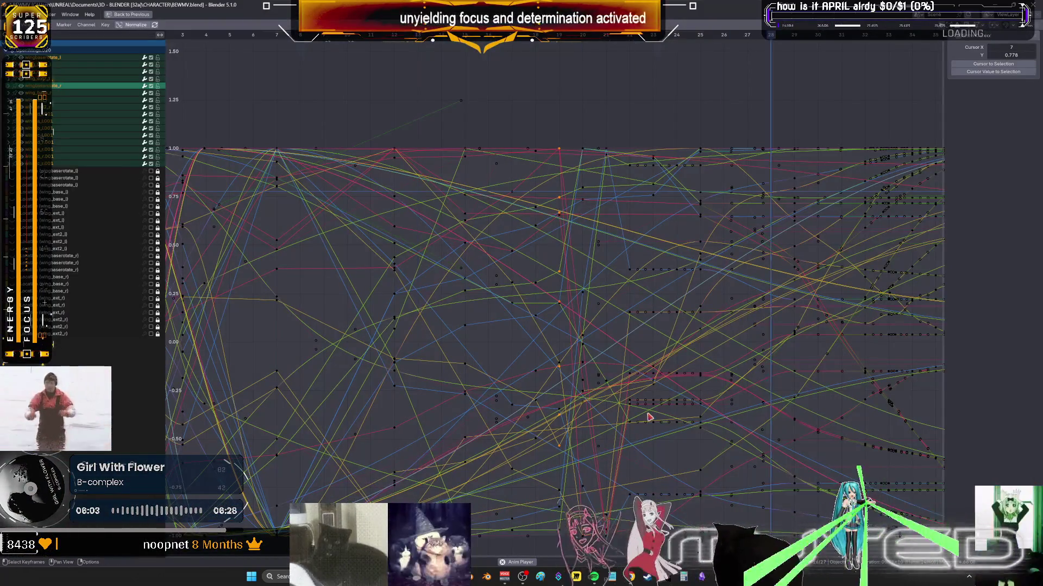
Frame all the flight action's curves with Home, then restore the normal animation layout.
key("Home")
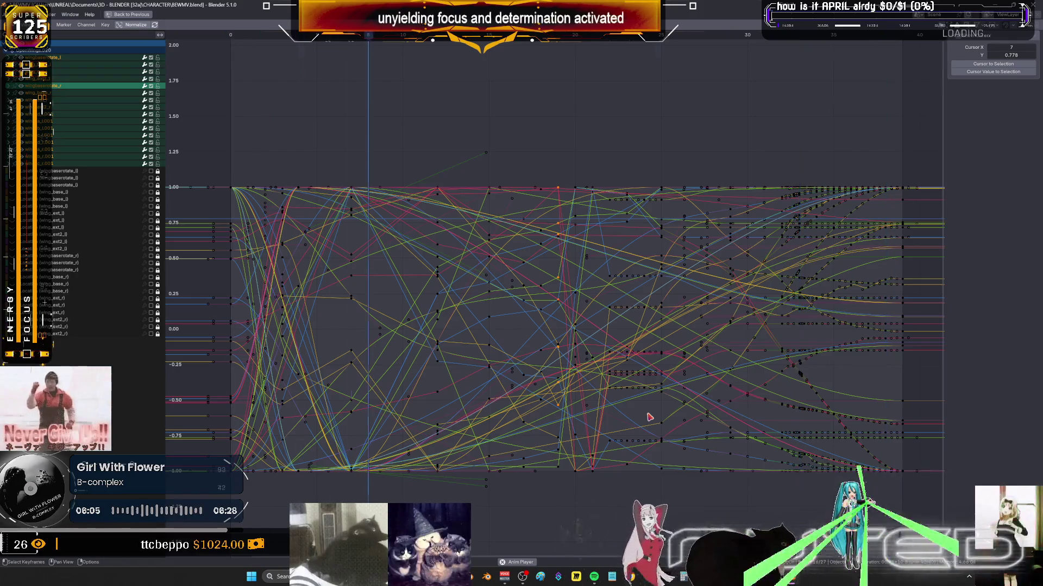
key("ctrl+space")
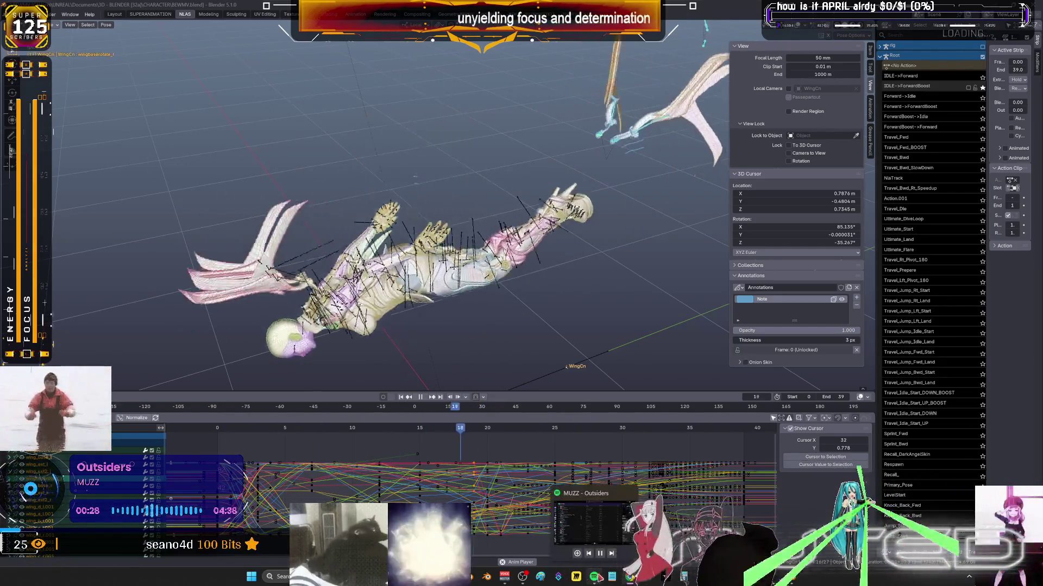
Skip to the next song in the music player and stop the flight playback at frame 10.
mouse_move(594, 576)
left_click(611, 556)
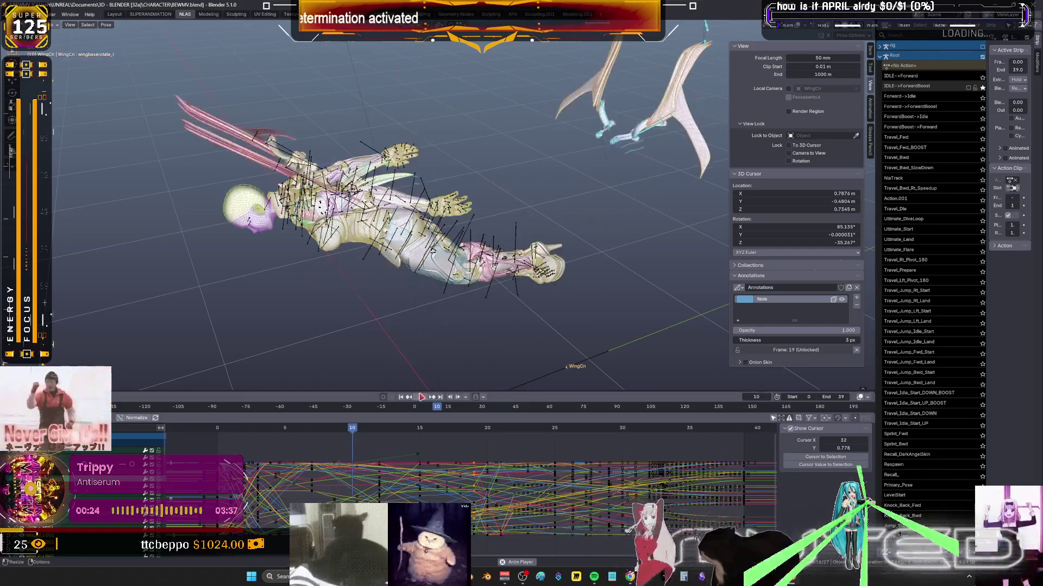
key("space")
Make the Root armature the active rig and clear the bone selection.
mouse_move(454, 323)
middle_mouse_down()
mouse_move(436, 259)
mouse_move(362, 296)
mouse_move(322, 259)
mouse_move(420, 126)
middle_mouse_up()
left_click(409, 257)
left_click(458, 100)
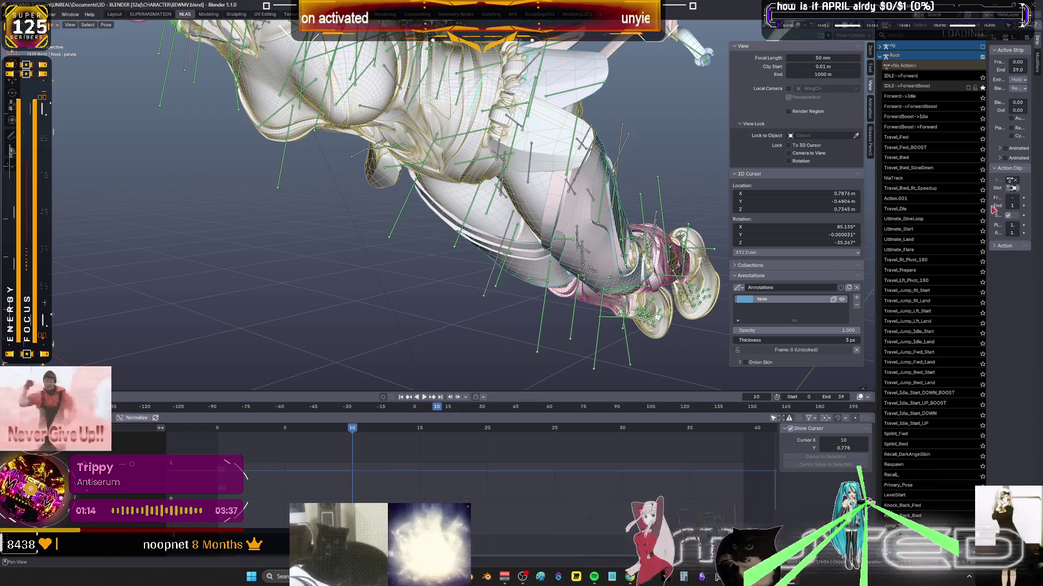
middle_click_drag(639, 217, 954, 268)
Enter tweak mode on the IDLE->ForwardBoost strip in the maximized NLA editor, then restore the layout.
key("ctrl+space")
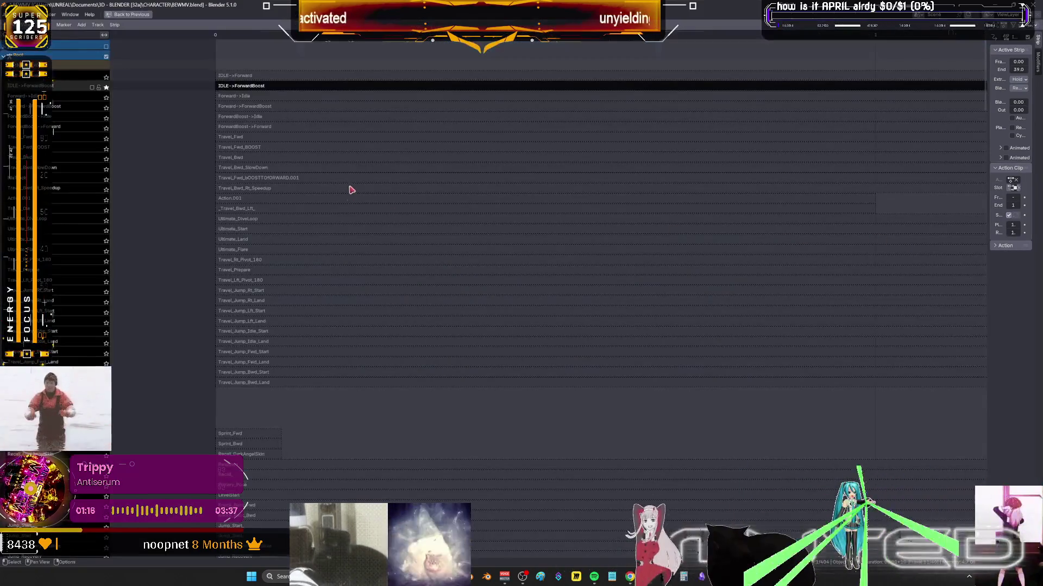
left_click(299, 89)
key("Tab")
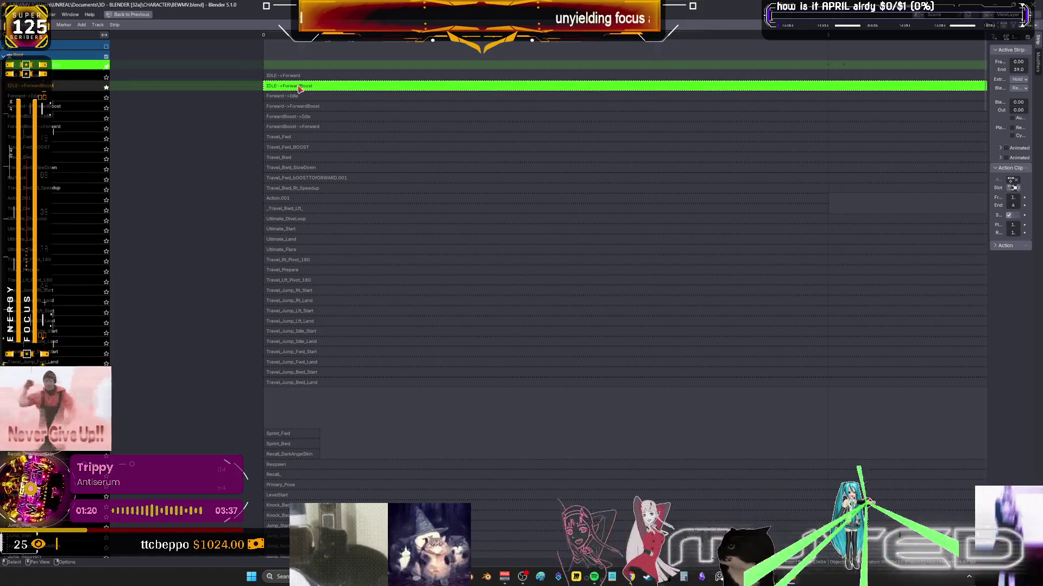
key("ctrl+space")
Zoom out to frame the whole rig and scrub the timeline to an earlier frame.
middle_click_drag(454, 216, 439, 222)
middle_click_drag(369, 210, 390, 193)
scroll(418, 442, "down", 2)
mouse_move(451, 326)
middle_mouse_down()
mouse_move(473, 299)
mouse_move(446, 353)
middle_mouse_up()
mouse_move(374, 434)
left_mouse_down()
mouse_move(331, 445)
mouse_move(526, 461)
left_mouse_up()
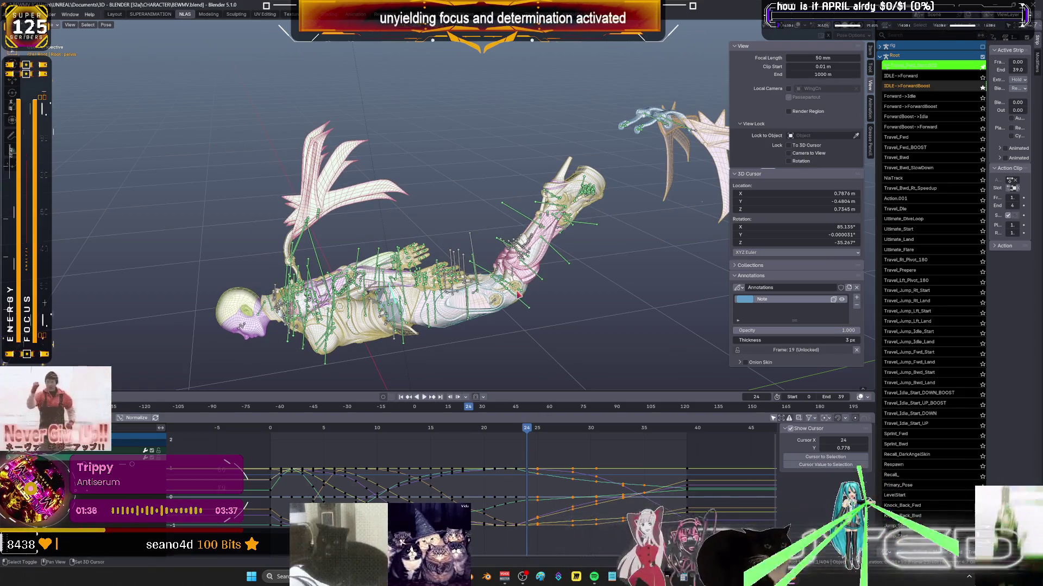
Blend the bones toward the neighbouring keys as a breakdown pose and step to frame 25.
key("shift+e")
left_click(495, 297)
key("k")
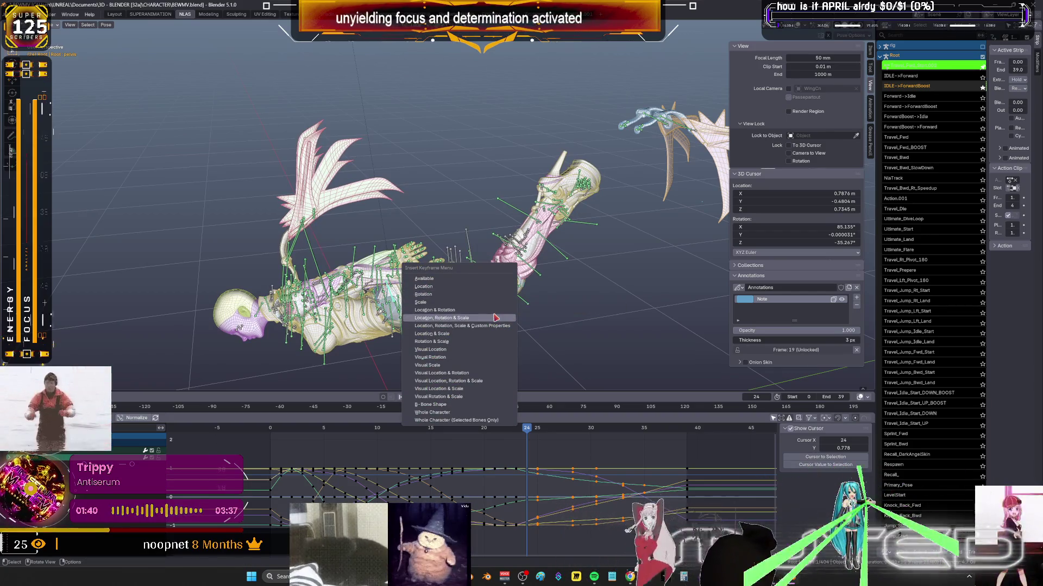
left_click(527, 427)
left_click_drag(529, 432, 538, 433)
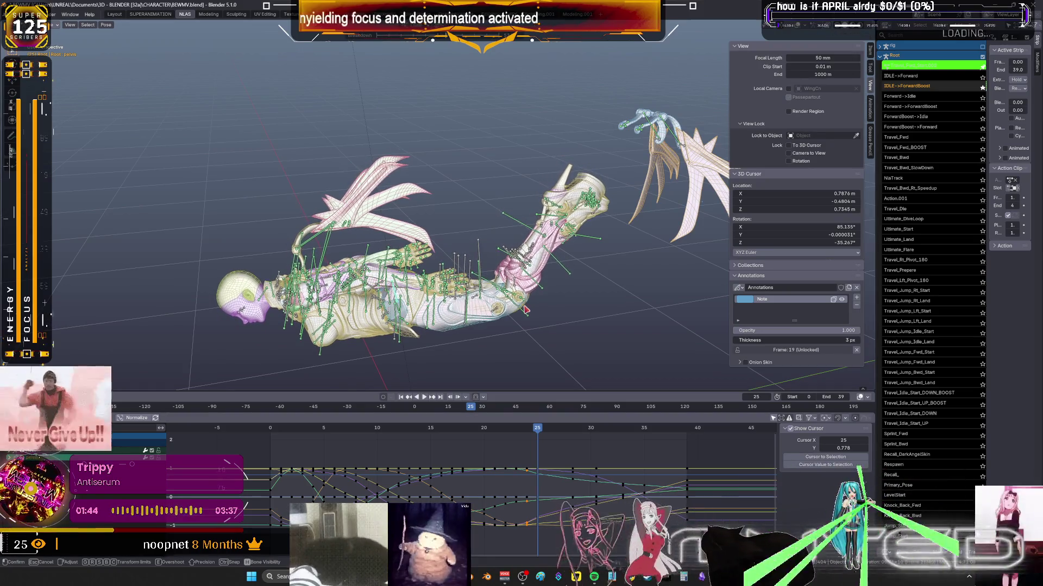
Move to frame 27 and keyframe the bones' pose there.
key("k")
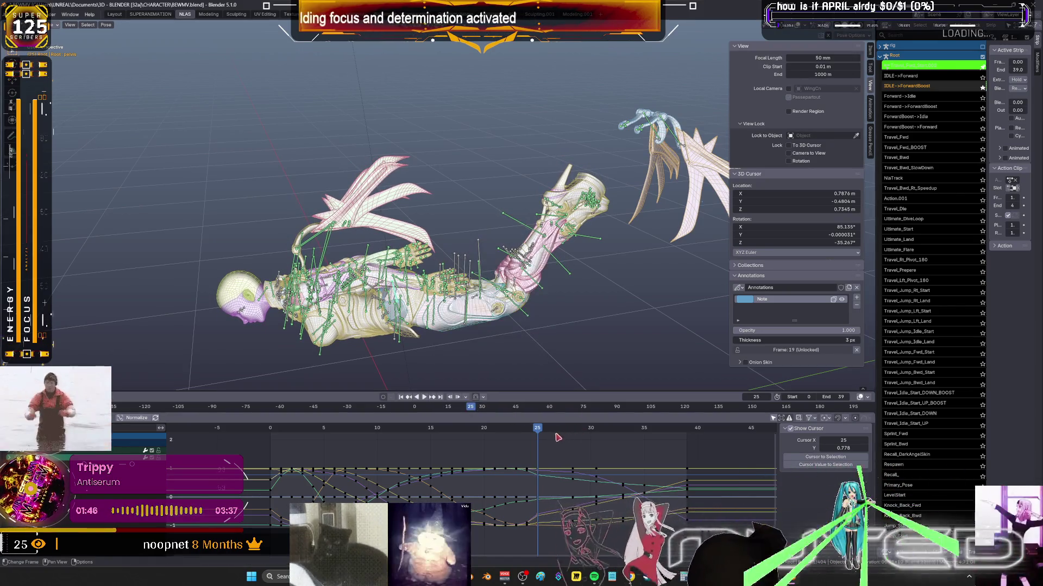
left_click_drag(540, 431, 560, 436)
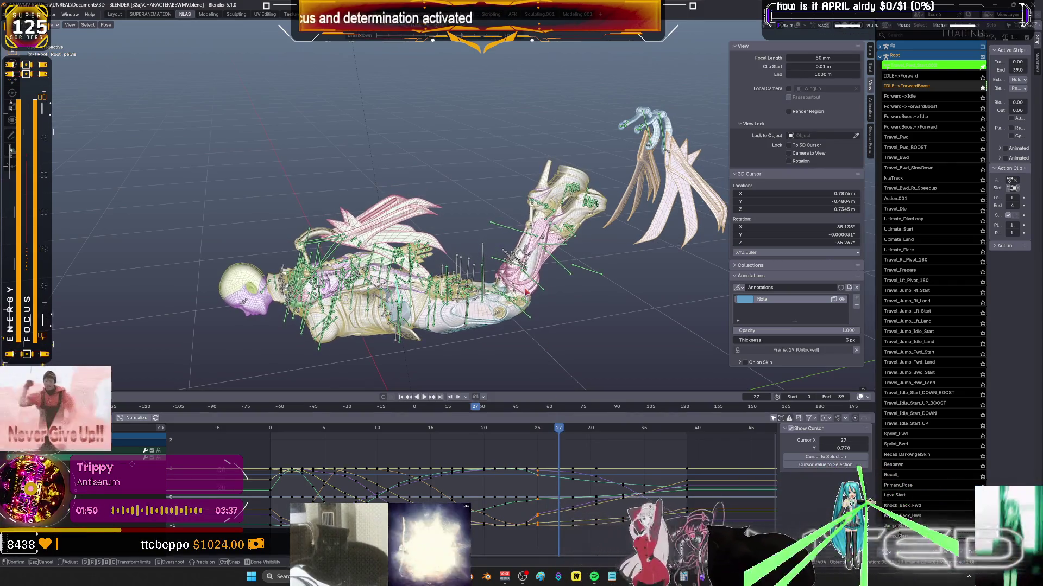
key("k")
left_click(537, 432)
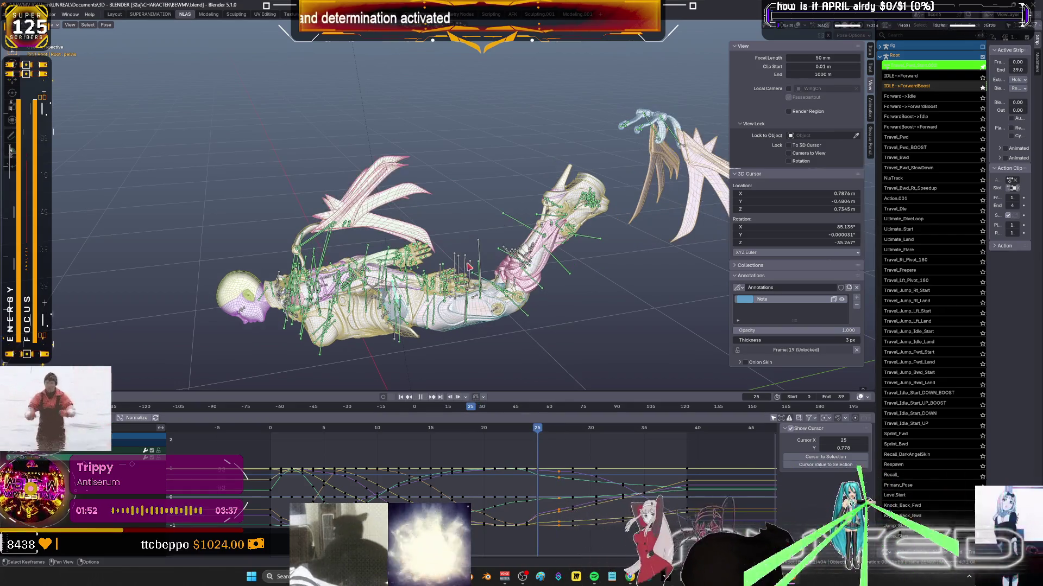
Rotate the bones at frame 27, key Location & Rotation, and preview playback to frame 24.
key("r")
left_click(522, 378)
key("k")
left_click(522, 378)
key("space")
key("Escape")
Key Location & Rotation at frame 24, then rotate and key the bones at frame 23.
key("k")
left_click(473, 249)
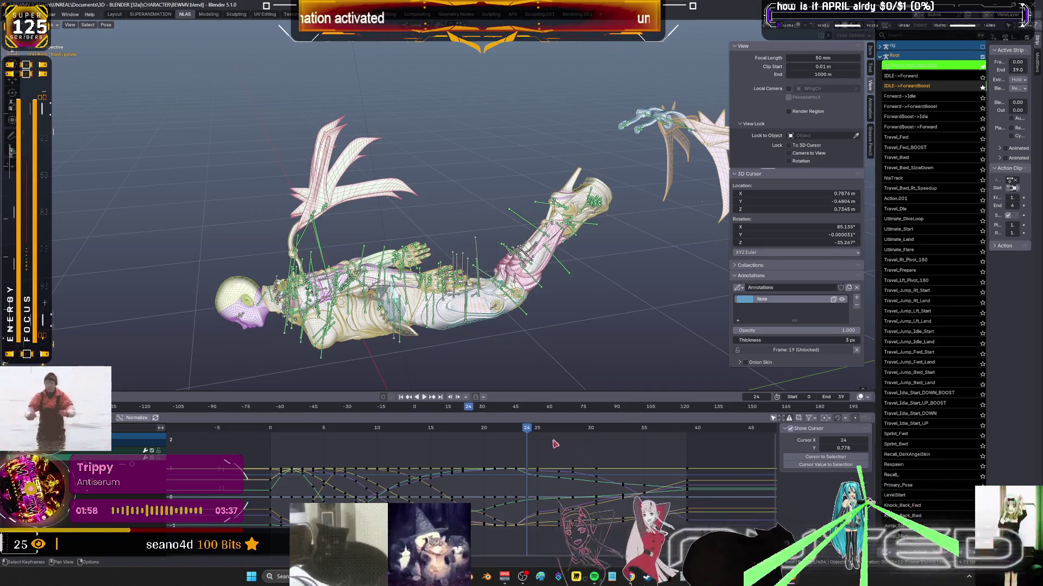
key("Left")
key("r")
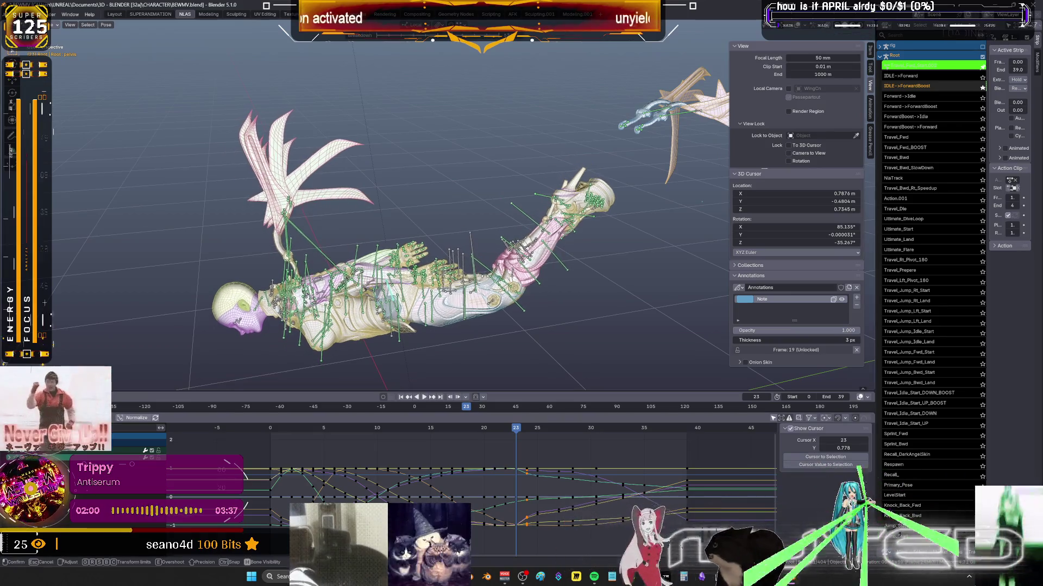
left_click(485, 278)
key("k")
left_click(486, 279)
Rotate the bones at frame 22, key them, and play back the new keys.
key("Left")
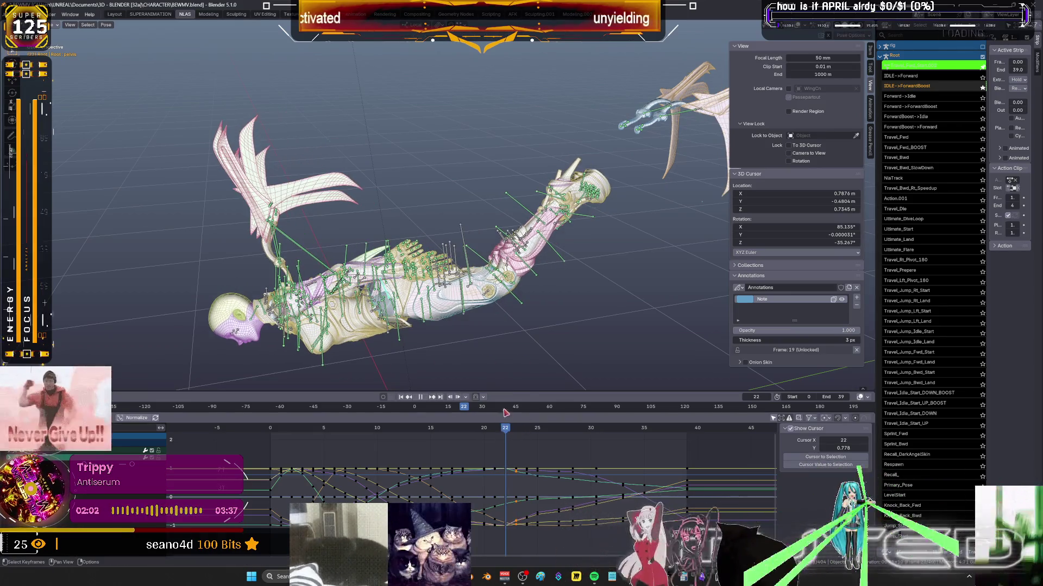
key("r")
left_click(495, 247)
key("k")
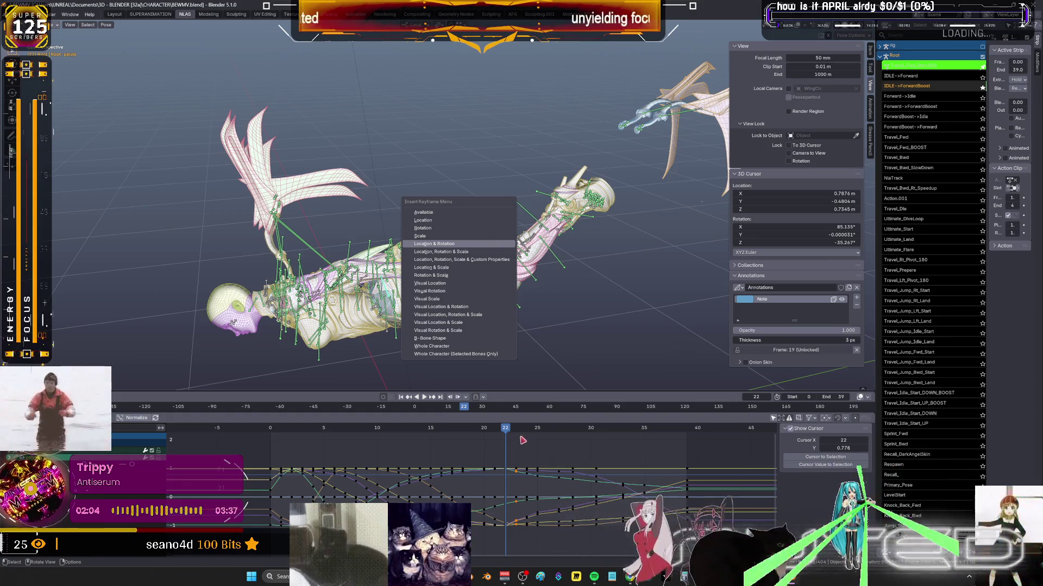
key("space")
Check the poses at frames 25, 34 and 27, then switch to the Spotify song list.
left_click_drag(522, 435, 688, 445)
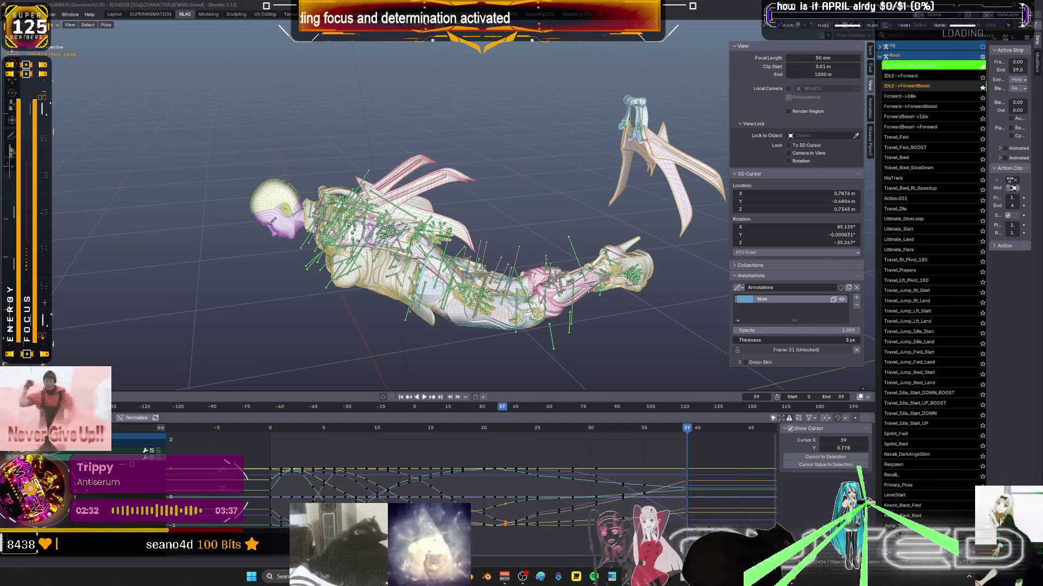
mouse_move(689, 435)
left_mouse_down()
mouse_move(300, 445)
mouse_move(614, 433)
mouse_move(520, 432)
mouse_move(640, 441)
mouse_move(373, 437)
left_mouse_up()
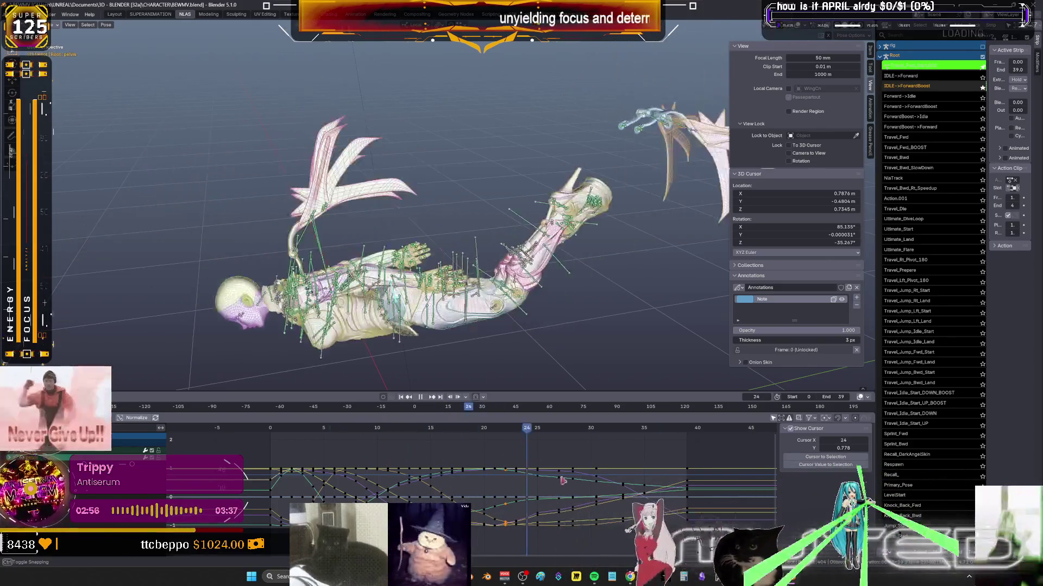
left_click_drag(608, 429, 559, 429)
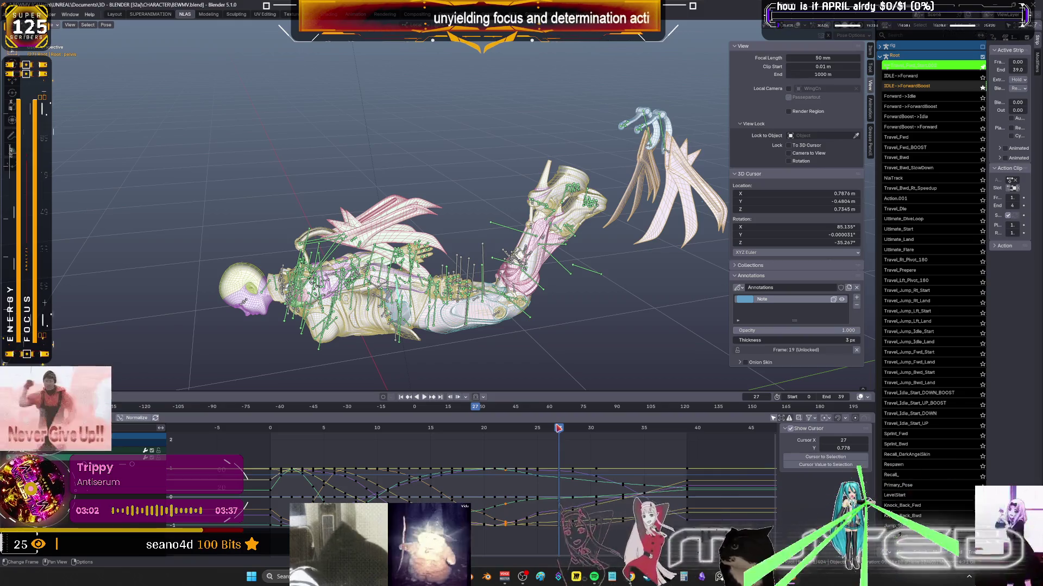
key("alt+Tab")
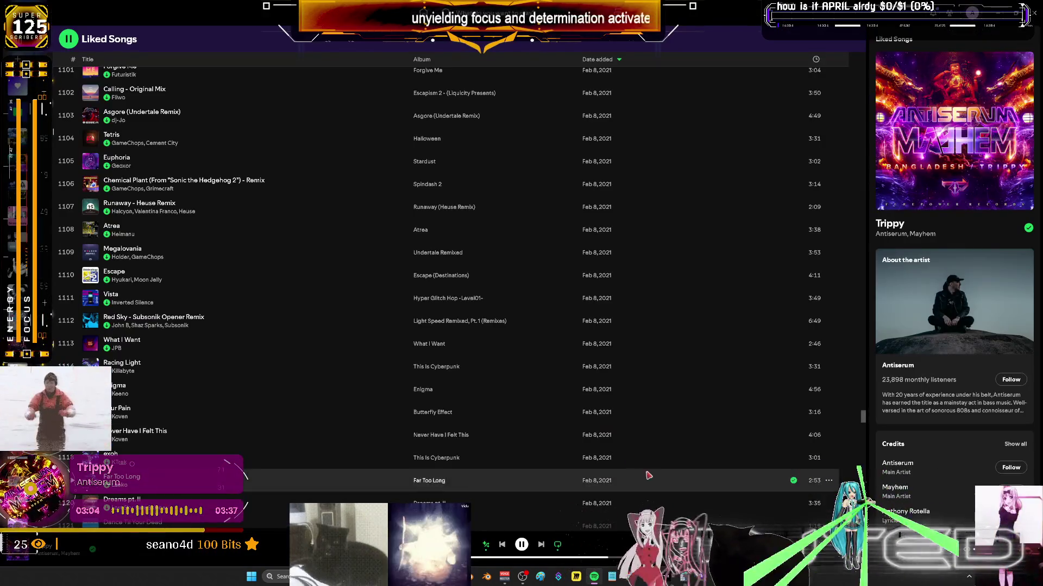
Switch from Spotify back to the Blender flight-animation window.
key("alt+Tab")
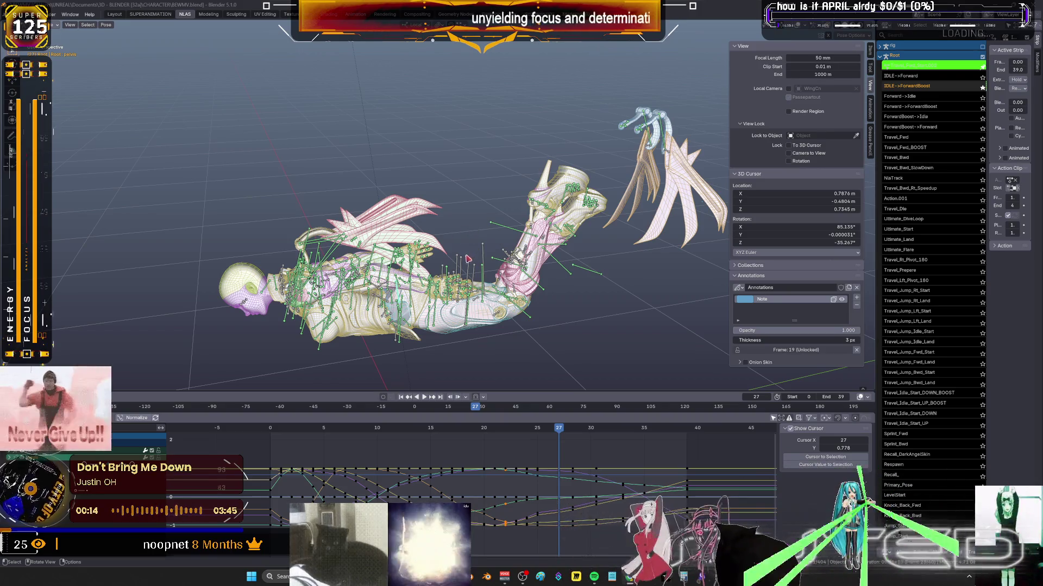
Inspect the plain character at frame 18 with overlays hidden, then show overlays again.
key("shift+alt+z")
mouse_move(407, 206)
middle_mouse_down()
mouse_move(625, 200)
mouse_move(614, 302)
mouse_move(587, 286)
mouse_move(507, 291)
mouse_move(501, 329)
middle_mouse_up()
mouse_move(559, 428)
left_mouse_down()
mouse_move(323, 429)
mouse_move(492, 428)
mouse_move(568, 441)
left_mouse_up()
key("space")
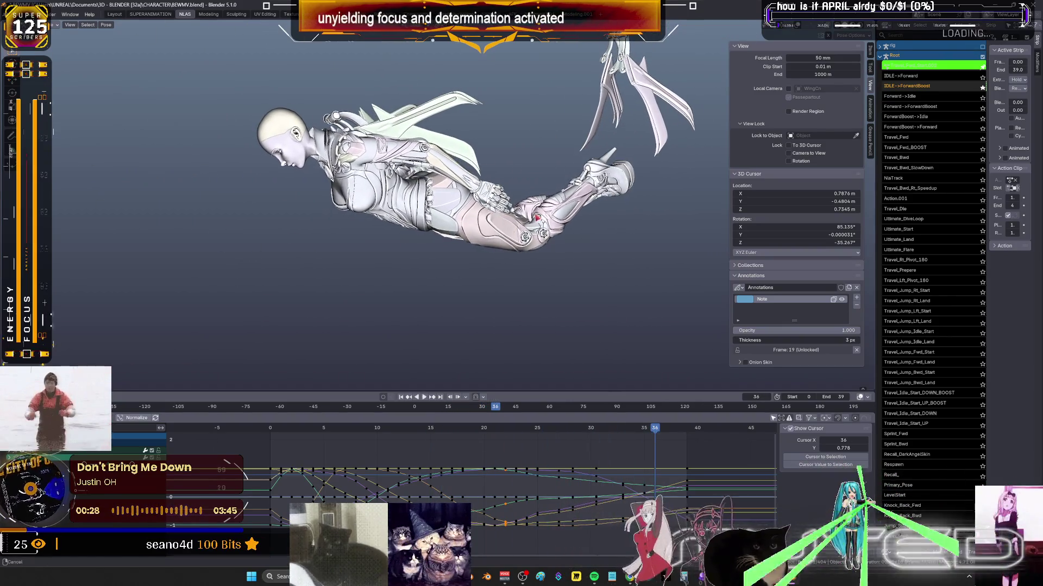
key("shift+alt+z")
middle_click_drag(522, 245, 489, 253)
Enter tweak mode on the IDLE->ForwardBoost strip from the maximized NLA editor, then restore the layout.
key("ctrl+space")
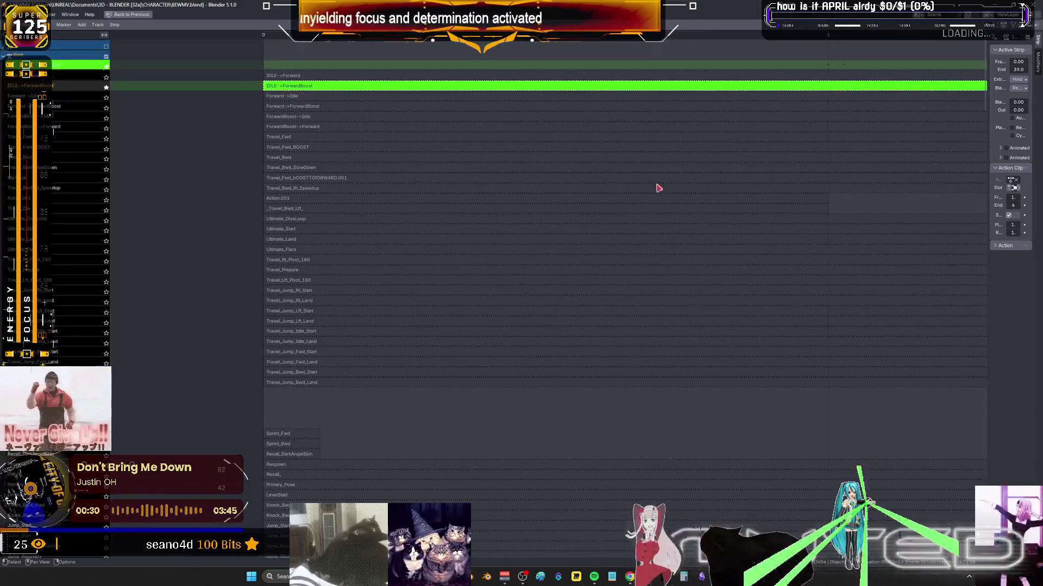
mouse_move(491, 404)
middle_mouse_down()
mouse_move(588, 307)
mouse_move(496, 337)
mouse_move(575, 342)
middle_mouse_up()
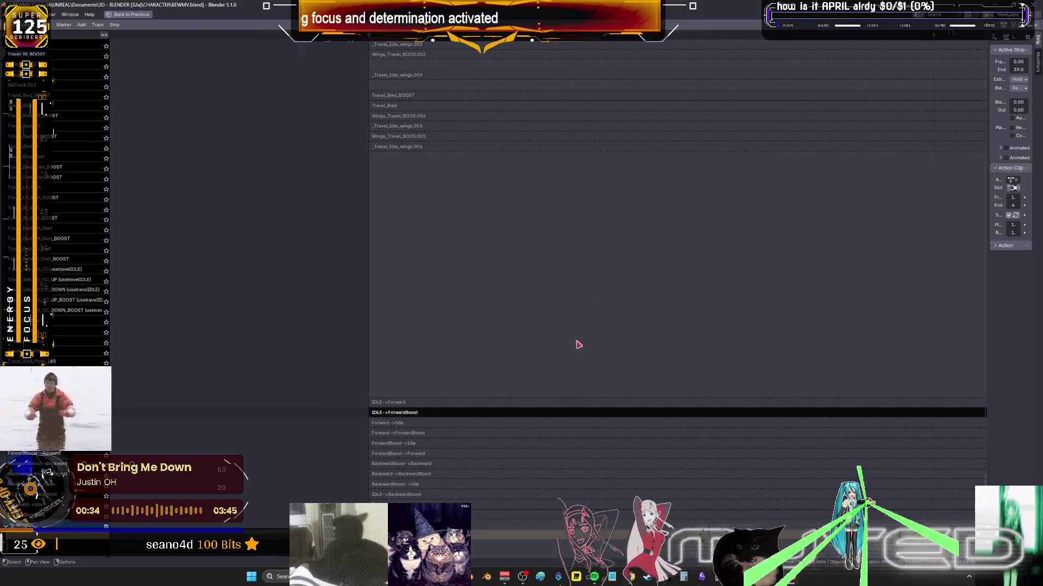
left_click(430, 415)
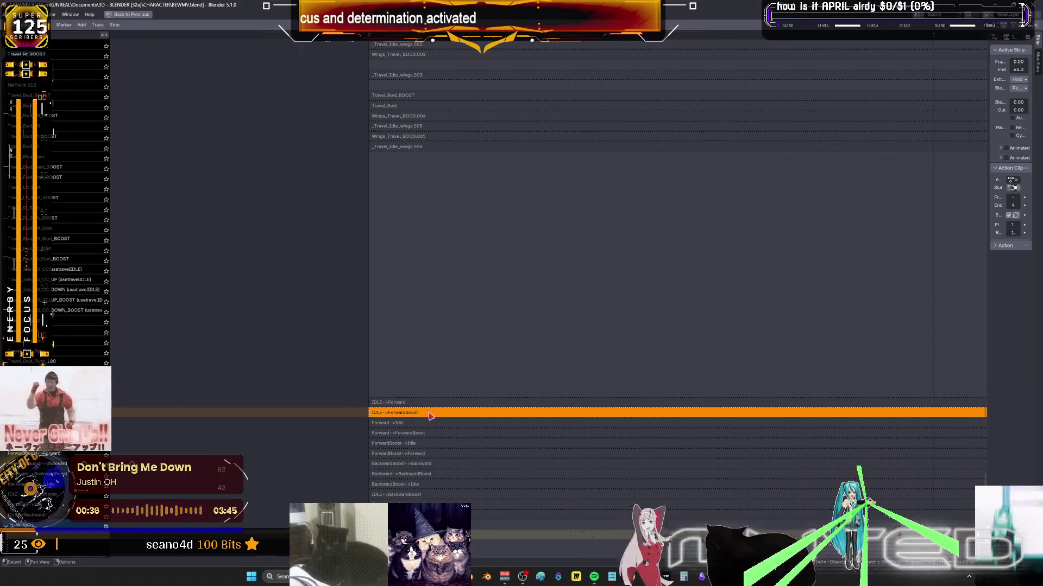
key("Tab")
key("ctrl+space")
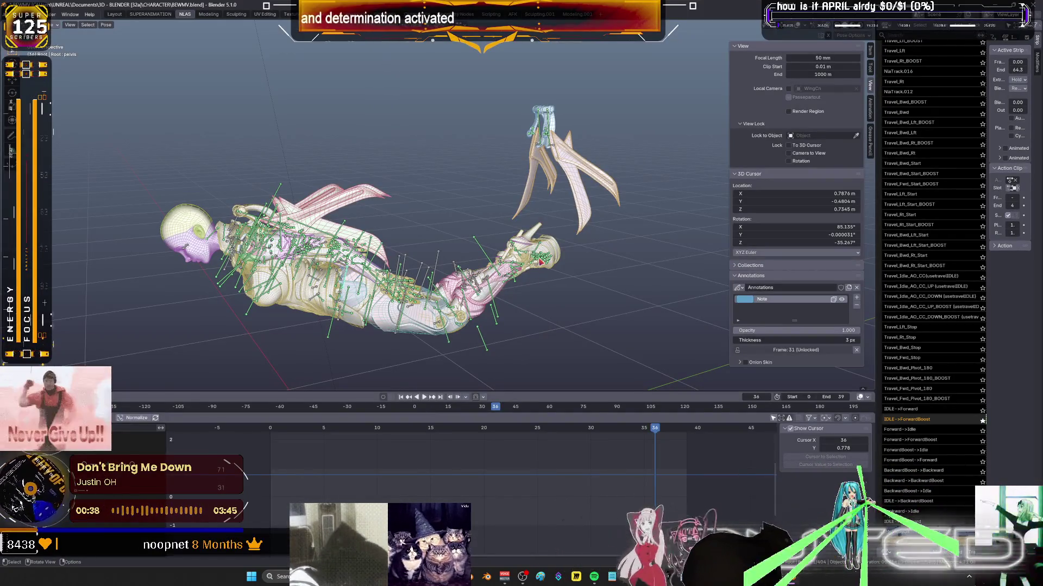
Select the WingCn wing rig in Object mode and switch it into Pose mode.
key("ctrl+Tab")
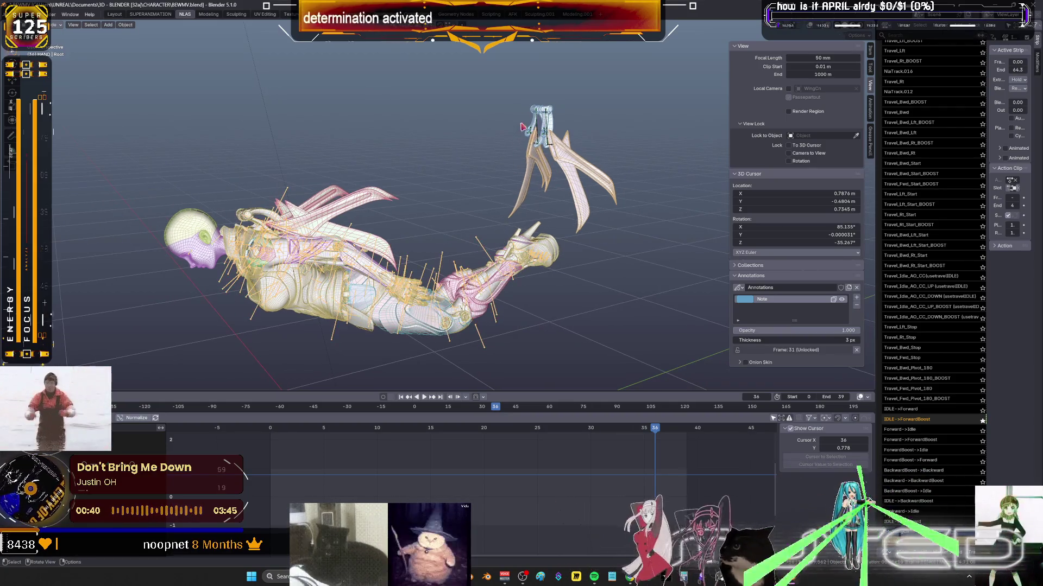
left_click(599, 141)
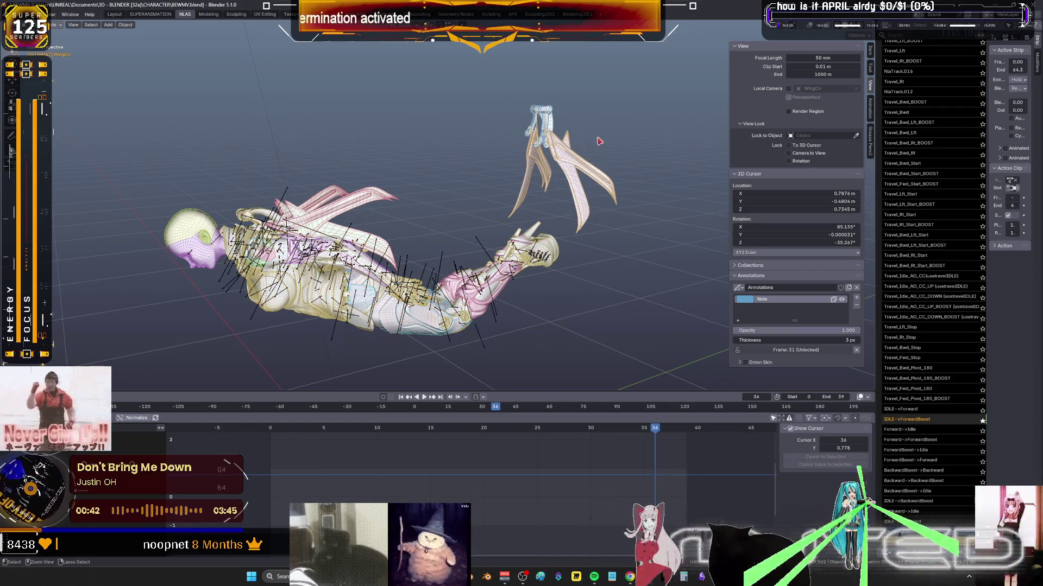
key("ctrl+Tab")
key("KP_Divide")
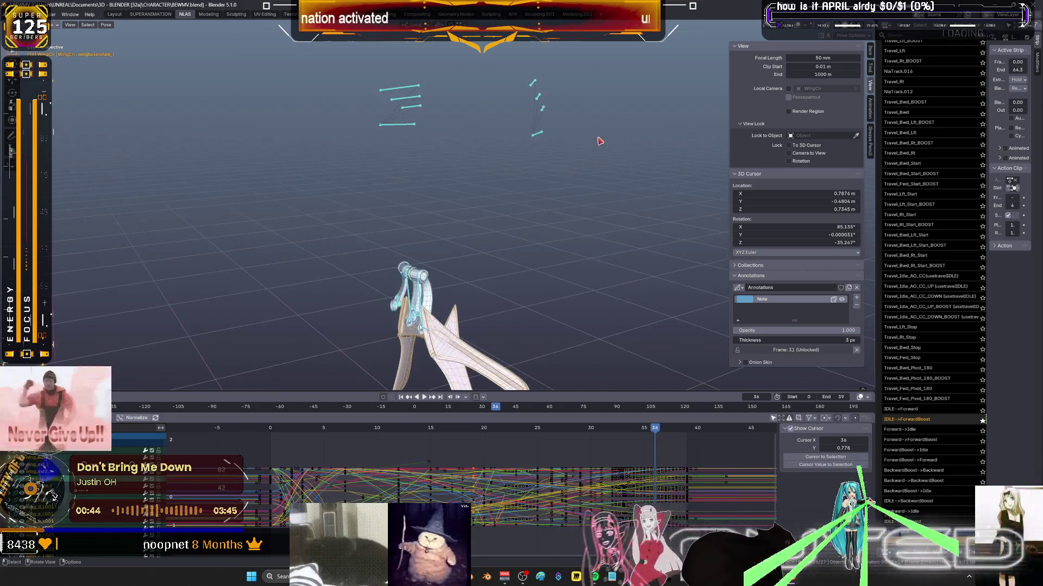
key("KP_Divide")
middle_click_drag(445, 181, 506, 389)
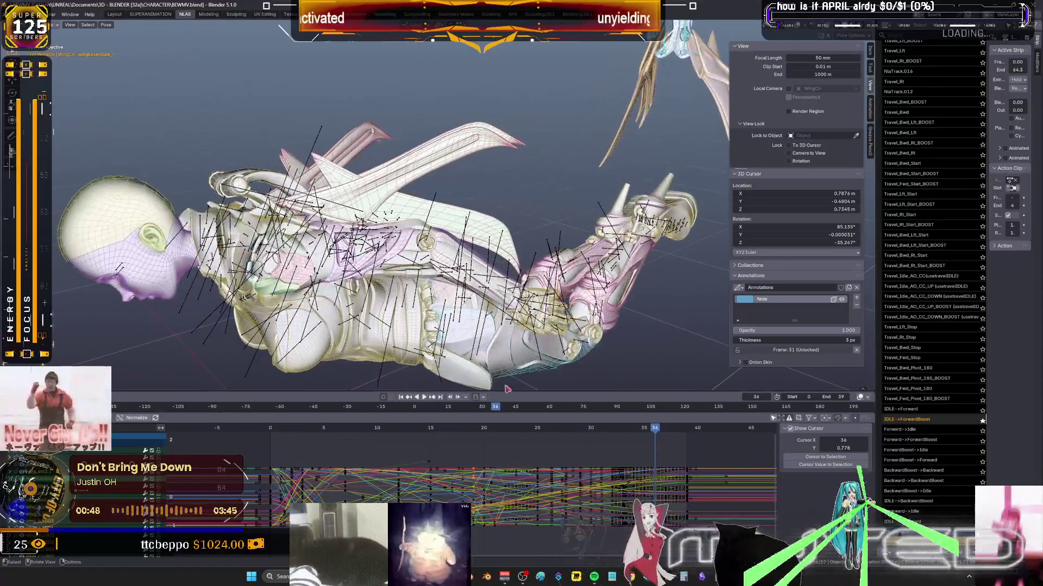
Maximize the Graph Editor and rescale the view to fit the curve keys.
key("ctrl+space")
middle_click_drag(650, 452, 493, 333, "ctrl")
scroll(555, 319, "down", 1)
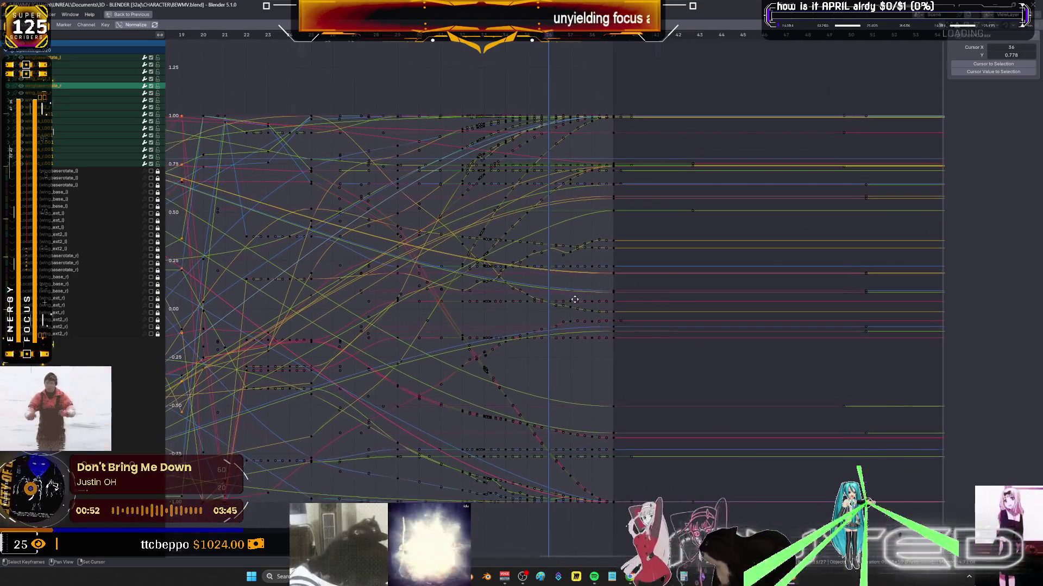
Pan to the later frames and box-select their keyframes across all the wing curves.
middle_click_drag(610, 317, 913, 295)
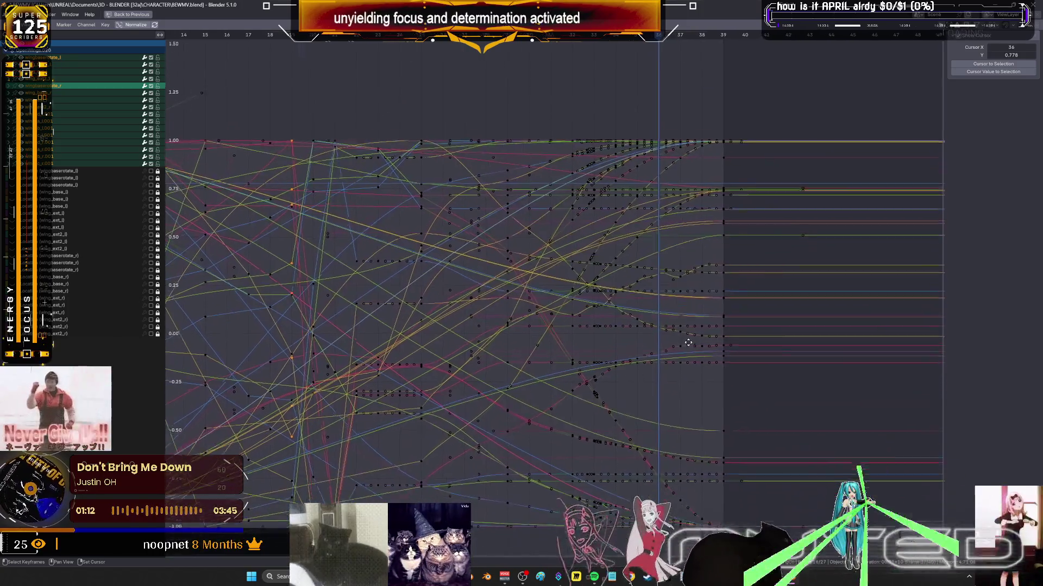
scroll(682, 348, "down", 1, "ctrl")
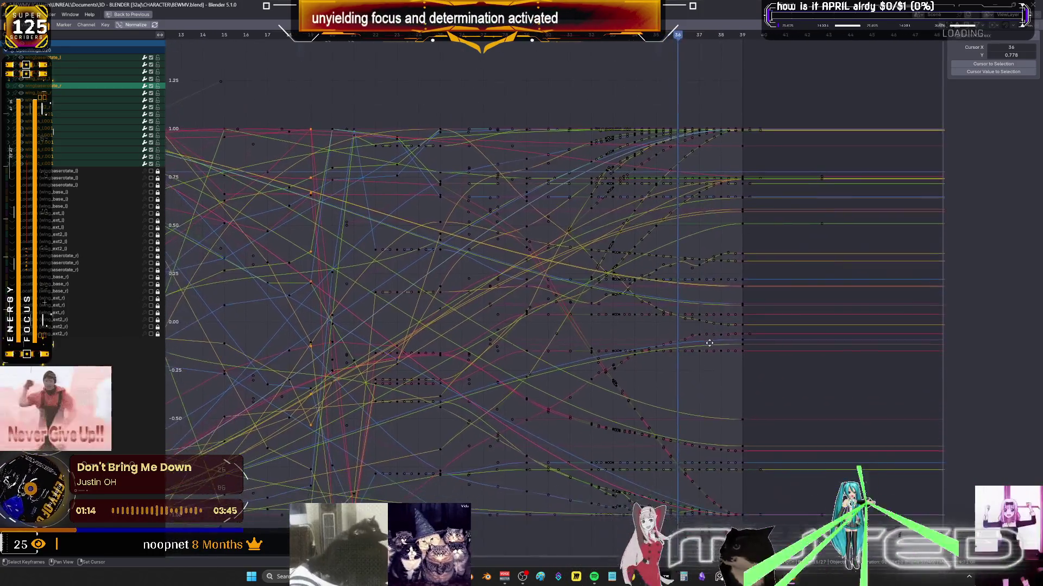
mouse_move(679, 354)
middle_mouse_down()
mouse_move(694, 337)
mouse_move(662, 322)
mouse_move(701, 304)
middle_mouse_up()
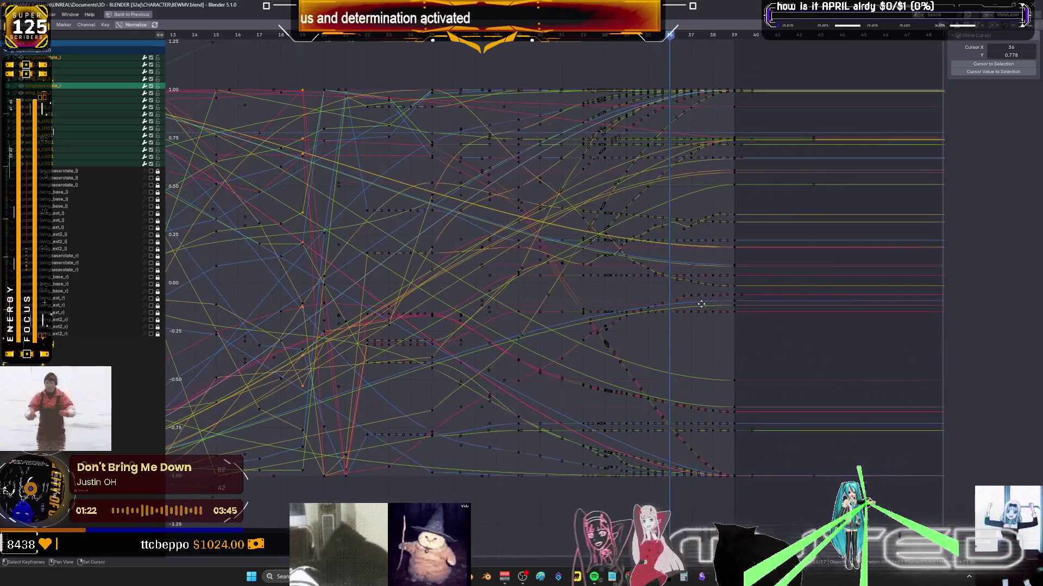
mouse_move(775, 513)
left_mouse_down()
mouse_move(558, 47)
mouse_move(296, 47)
left_mouse_up()
left_click_drag(367, 472, 349, 483)
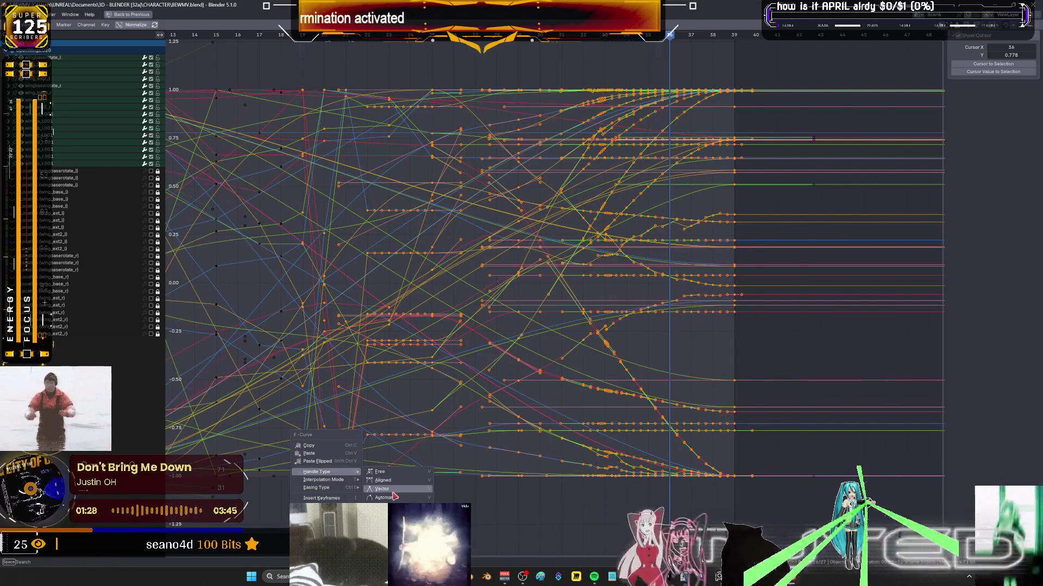
Make the chosen keyframes interpolate linearly and reframe the curve view.
mouse_move(341, 480)
left_click(387, 500)
mouse_move(580, 324)
middle_mouse_down()
mouse_move(567, 334)
mouse_move(595, 341)
middle_mouse_up()
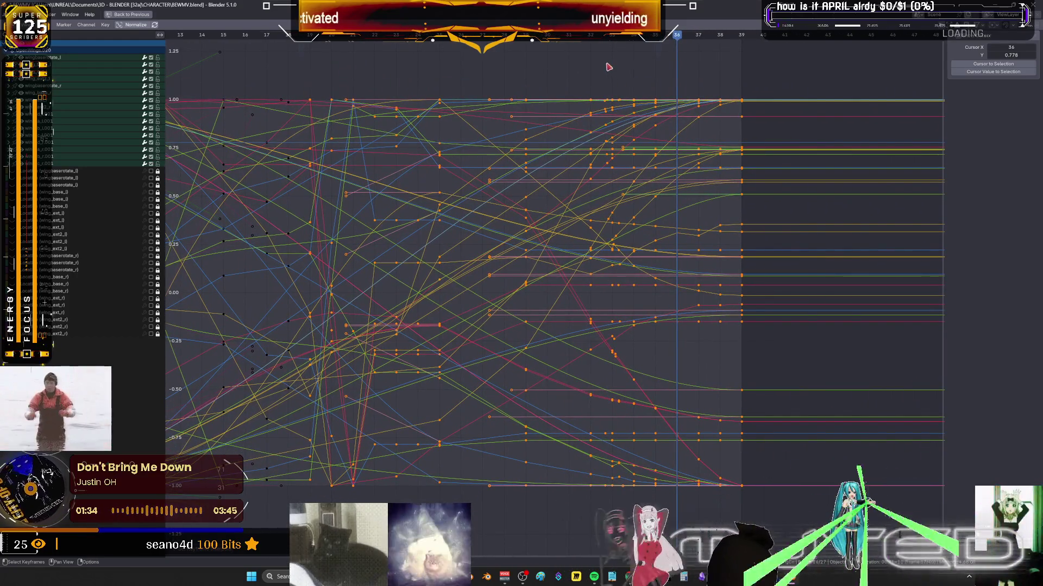
scroll(483, 239, "down", 2)
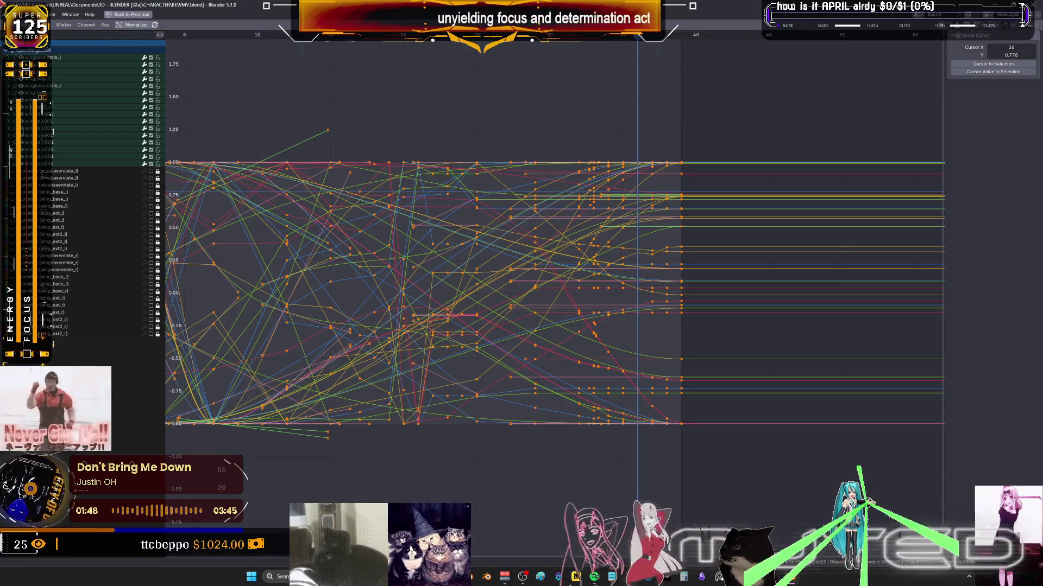
Snap the selected keyframes to the nearest whole frames.
left_click(105, 25)
mouse_move(125, 41)
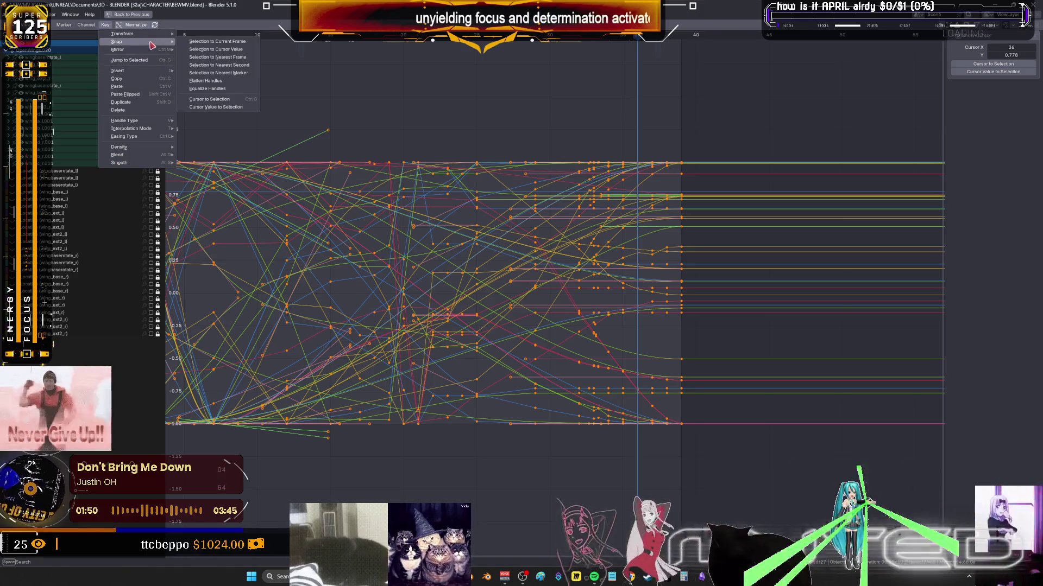
left_click(234, 57)
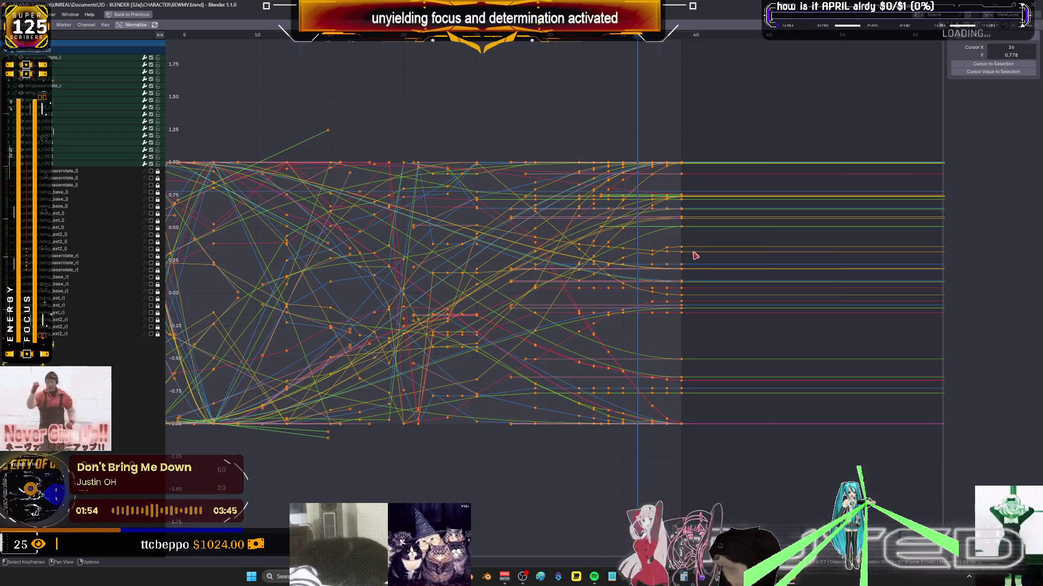
Shift the keyframes around frame 35 later and lower, then restore the full layout.
mouse_move(676, 431)
left_mouse_down()
mouse_move(628, 258)
mouse_move(579, 146)
mouse_move(641, 149)
mouse_move(612, 294)
mouse_move(597, 472)
mouse_move(584, 470)
left_mouse_up()
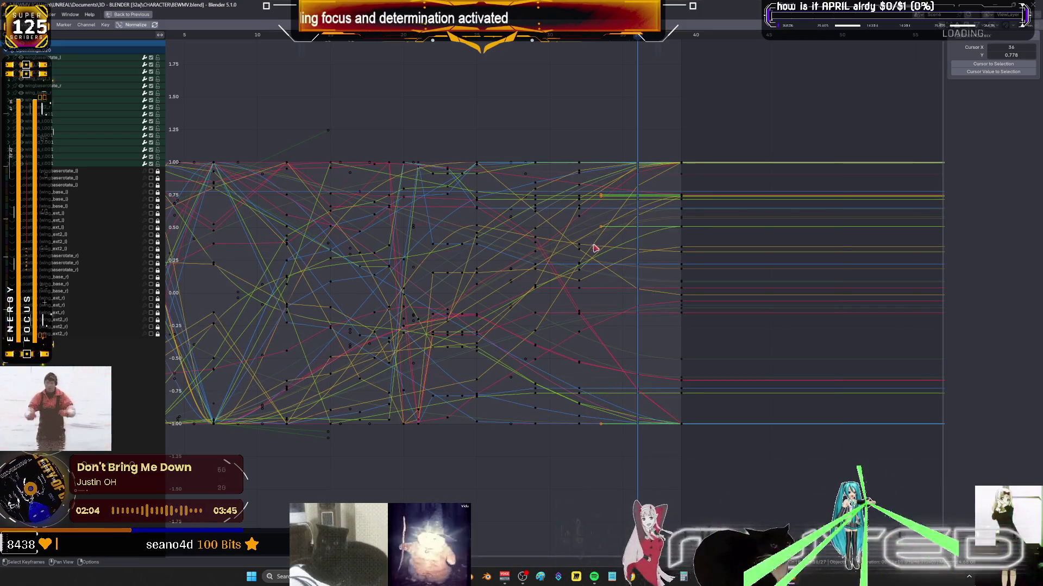
mouse_move(557, 238)
middle_mouse_down()
mouse_move(594, 258)
mouse_move(547, 266)
mouse_move(607, 266)
mouse_move(607, 253)
mouse_move(594, 259)
mouse_move(643, 220)
middle_mouse_up()
key("ctrl+space")
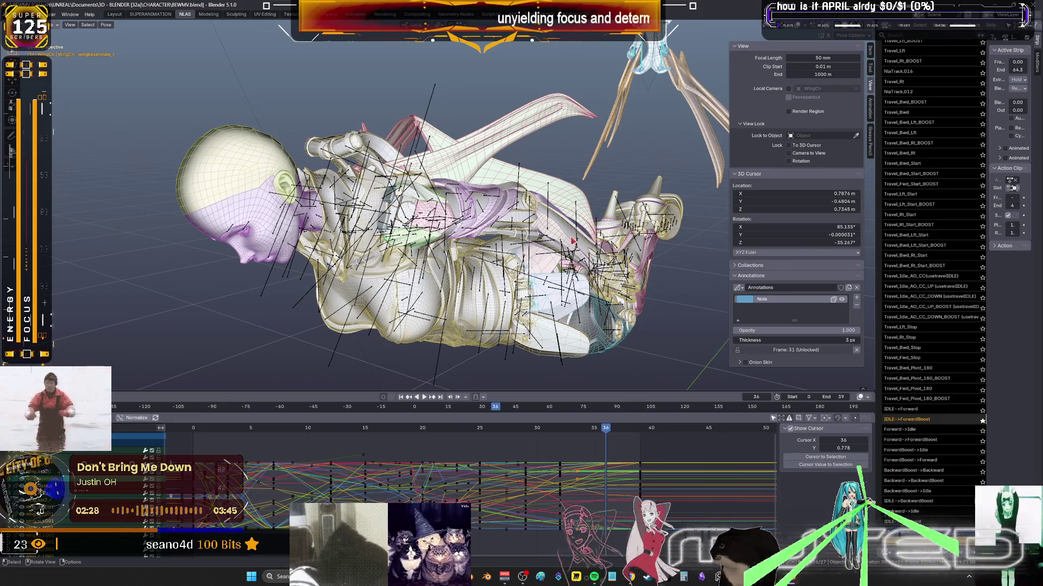
Orbit and zoom the viewport to see the whole winged character from the front.
key("n")
middle_click_drag(642, 221, 658, 207)
scroll(574, 222, "up", 16, "alt")
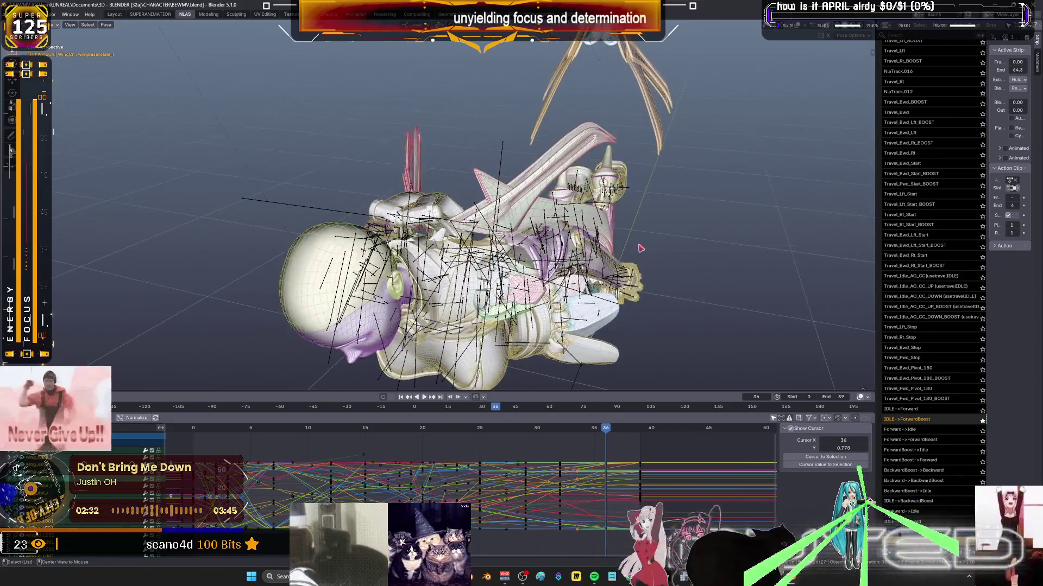
scroll(597, 250, "down", 10, "alt")
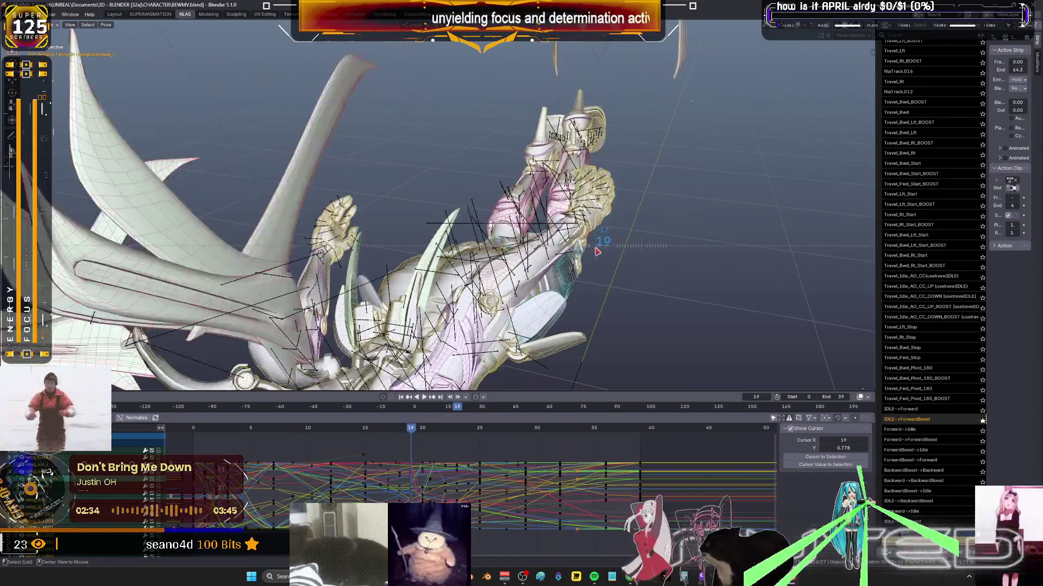
scroll(628, 255, "down", 9, "alt")
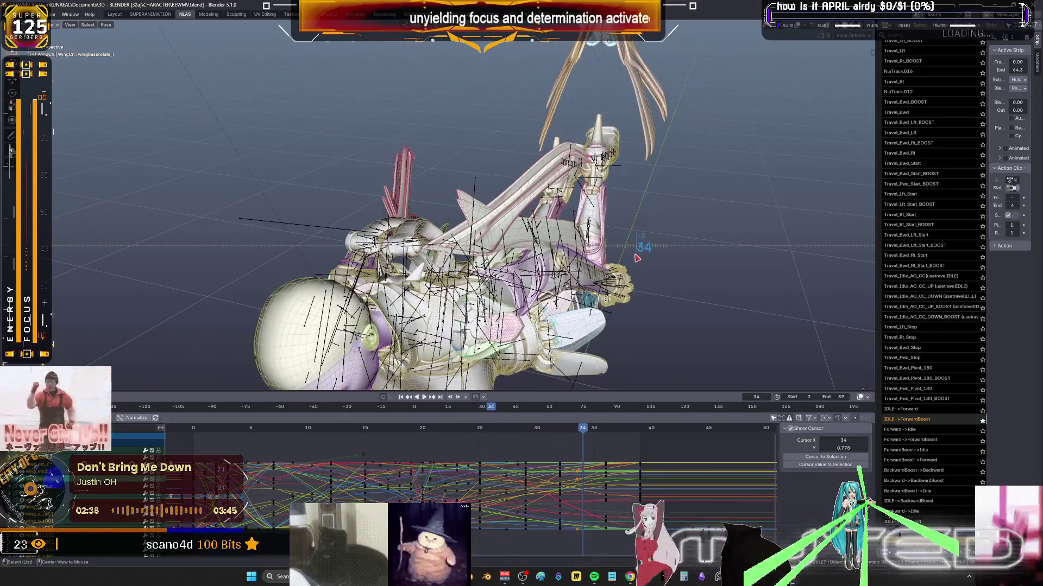
scroll(653, 264, "up", 14, "alt")
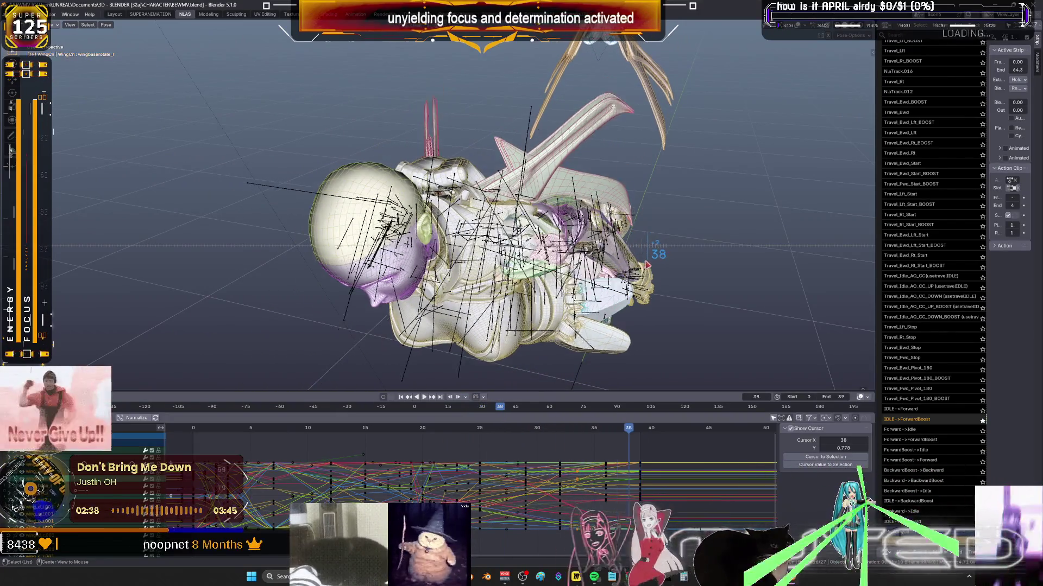
scroll(611, 255, "up", 8, "alt")
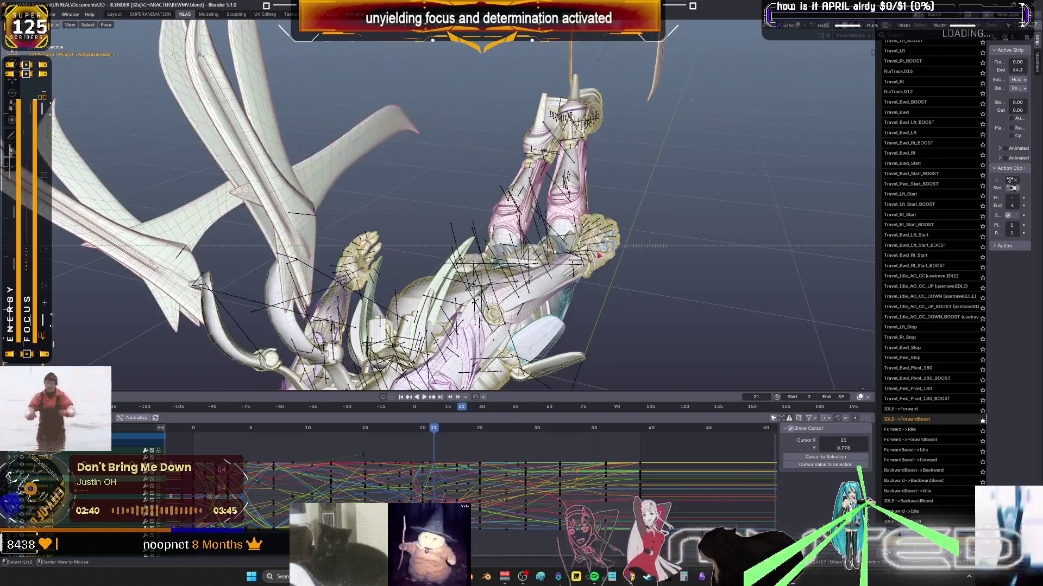
scroll(458, 378, "down", 5)
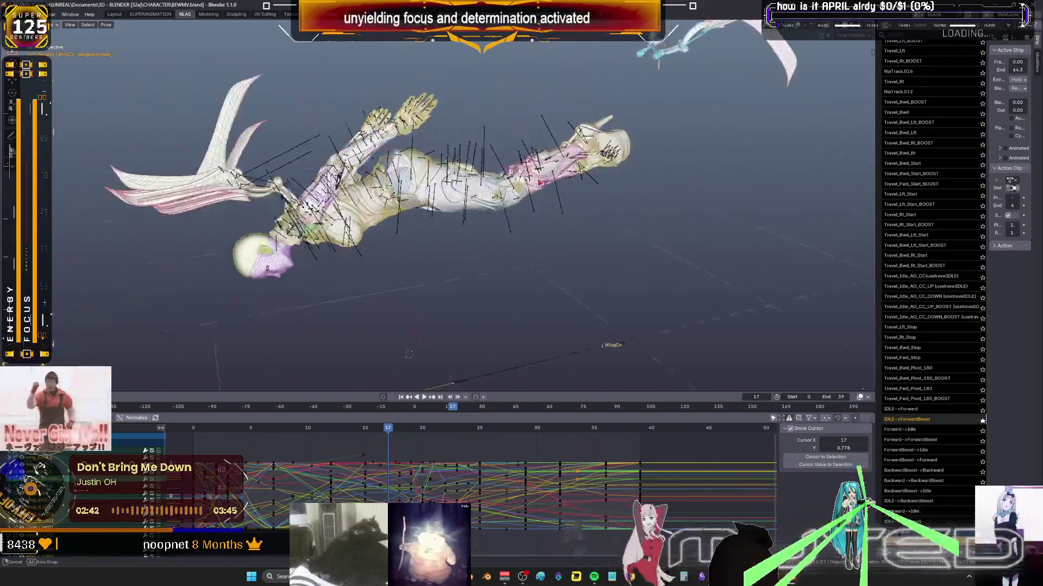
middle_click_drag(458, 378, 458, 378)
scroll(410, 232, "up", 4, "alt")
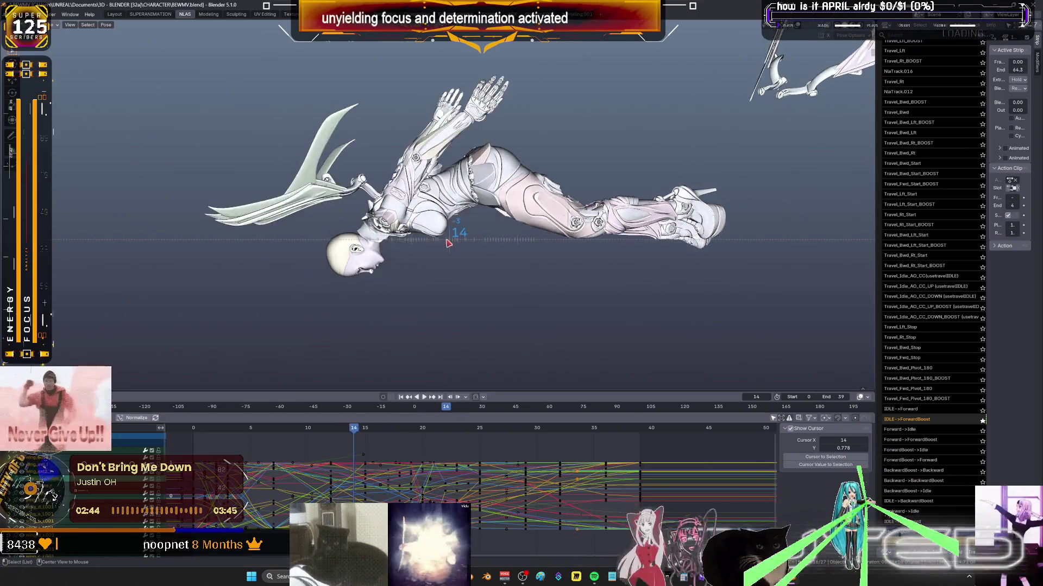
scroll(447, 256, "down", 3, "alt")
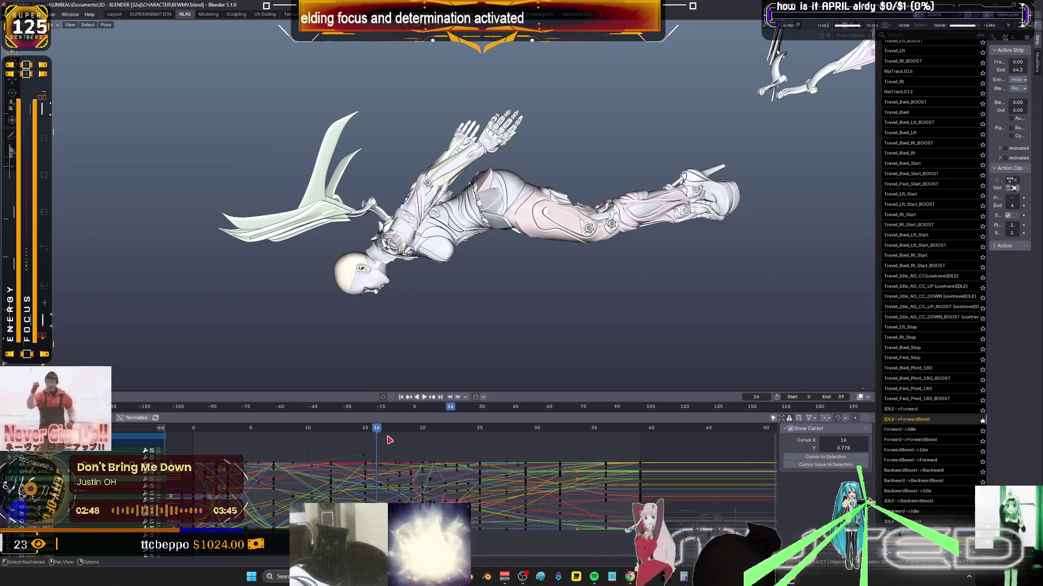
Set the animation to frame 15, view the character from above, then switch to Spotify.
mouse_move(387, 438)
left_mouse_down()
mouse_move(462, 483)
mouse_move(472, 552)
left_mouse_up()
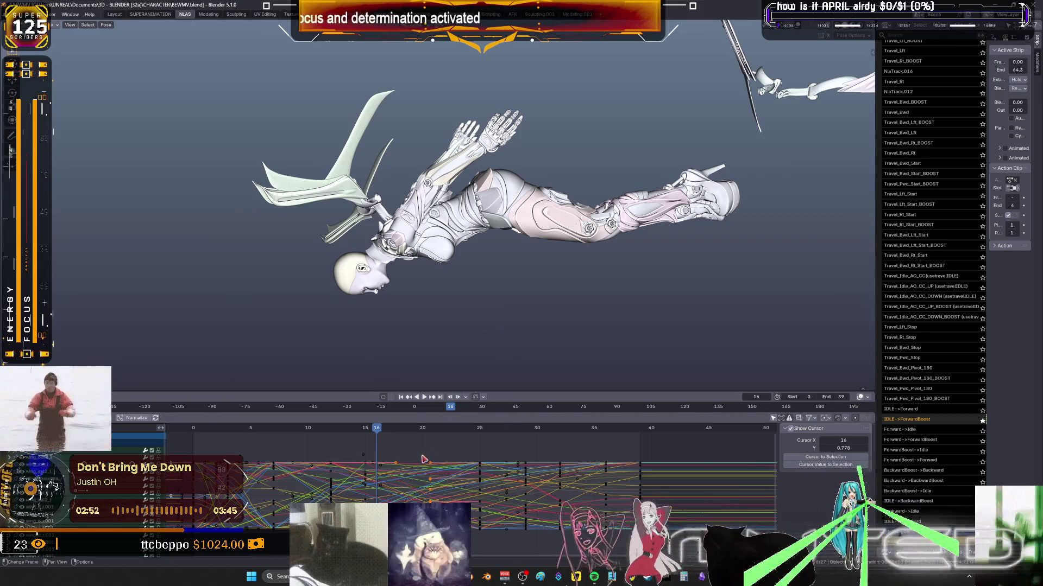
mouse_move(380, 433)
left_mouse_down()
mouse_move(368, 433)
mouse_move(428, 451)
mouse_move(480, 432)
mouse_move(481, 413)
left_mouse_up()
middle_click_drag(521, 261, 602, 212)
middle_click_drag(475, 251, 472, 252)
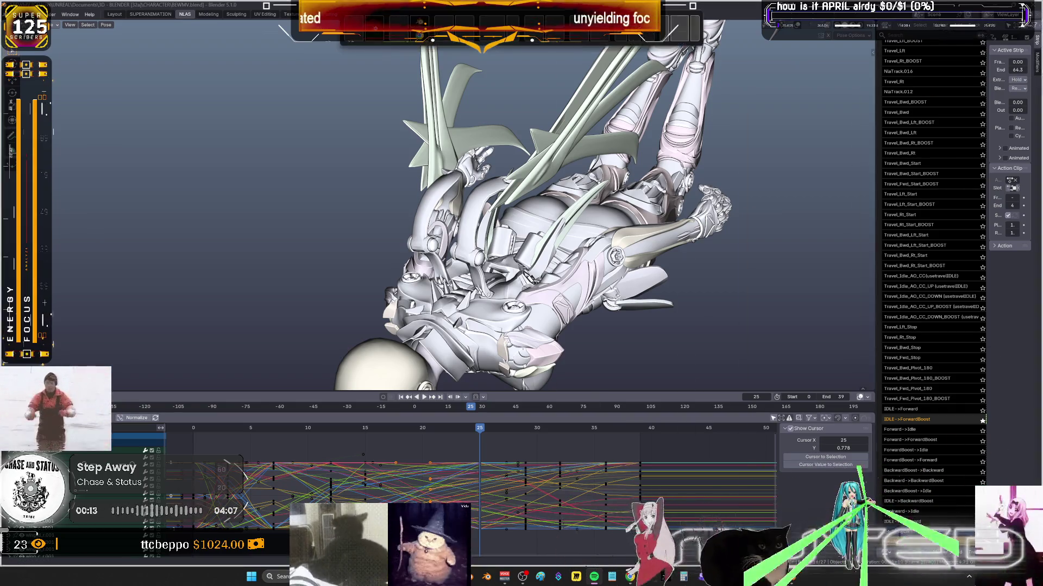
key("alt+Tab")
scroll(517, 384, "down", 5)
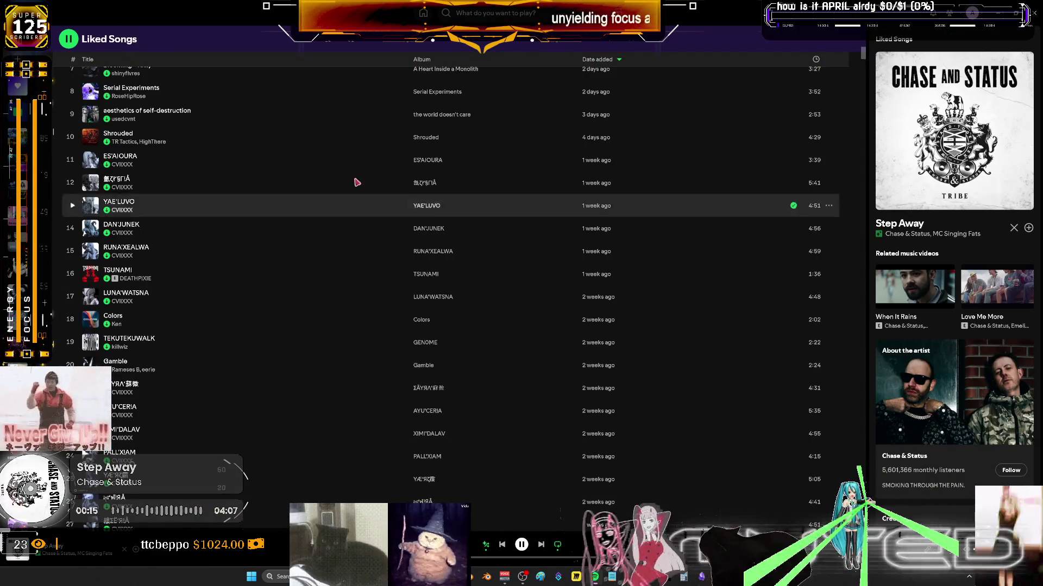
Skip Spotify from 'Step Away' to 'UPGRADE' by OFFL1NX and minimize the player.
key("super+Down")
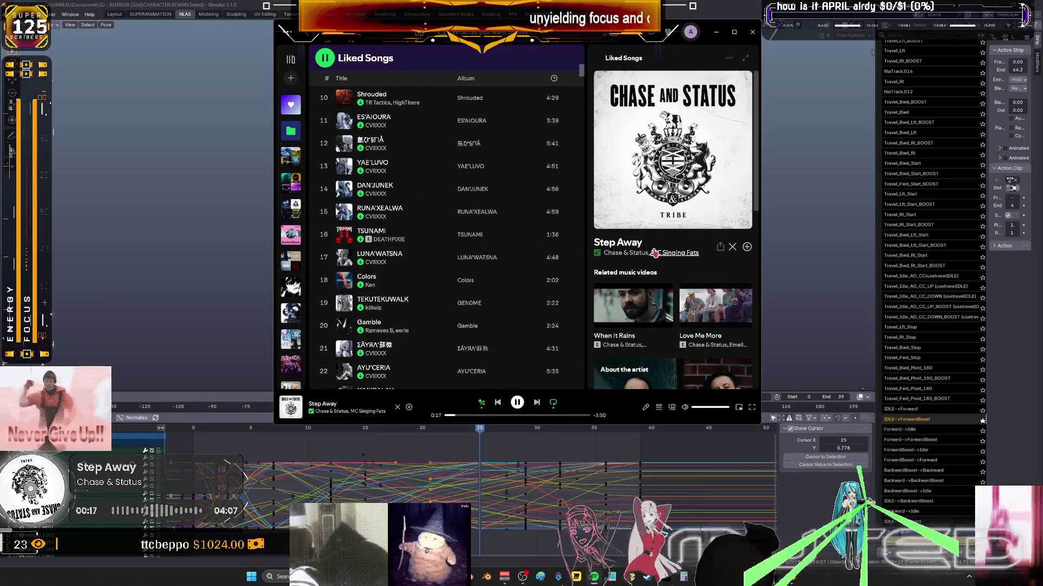
left_click(476, 415)
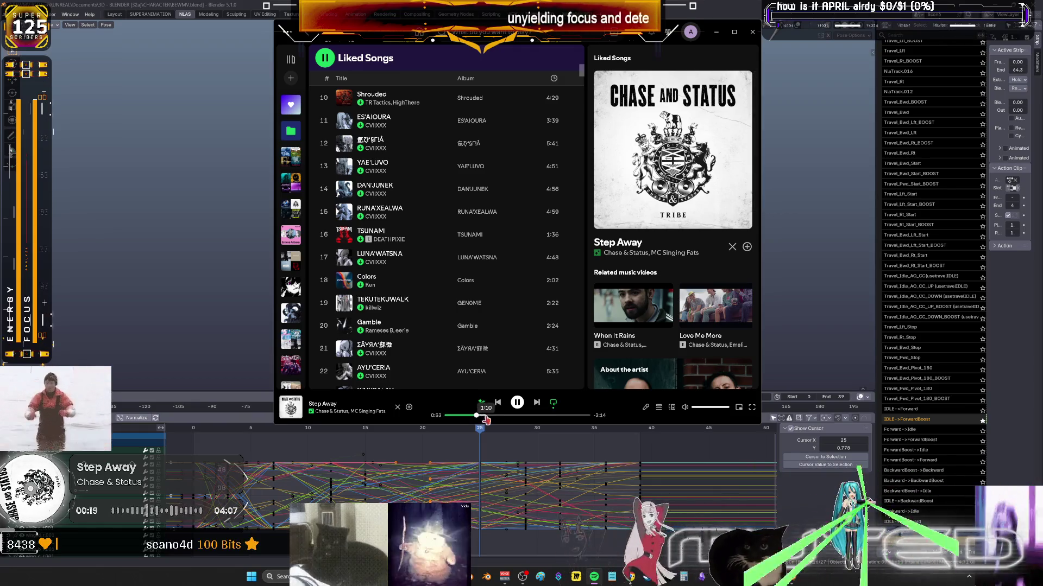
left_click(536, 404)
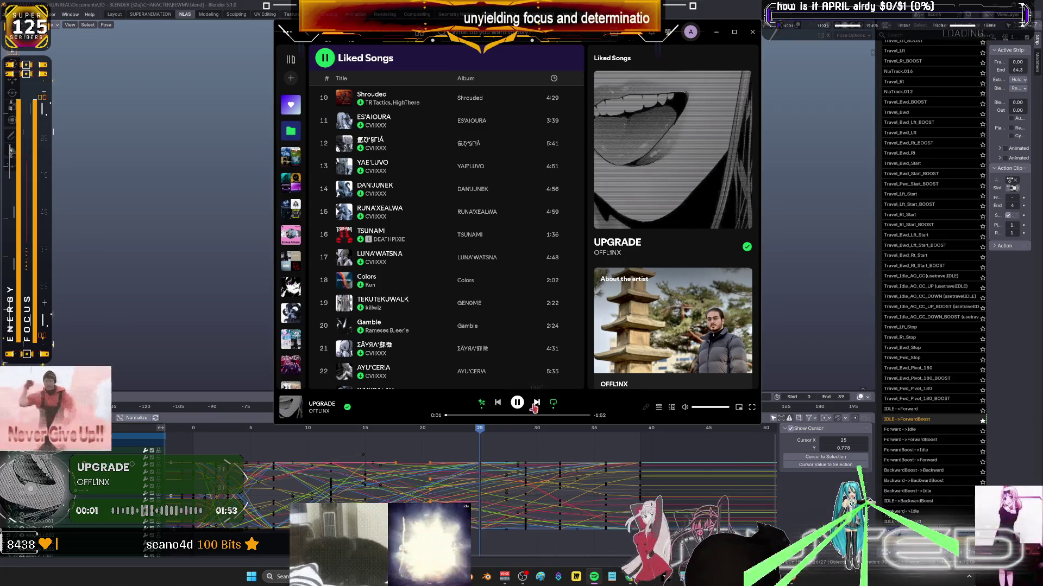
left_click(716, 32)
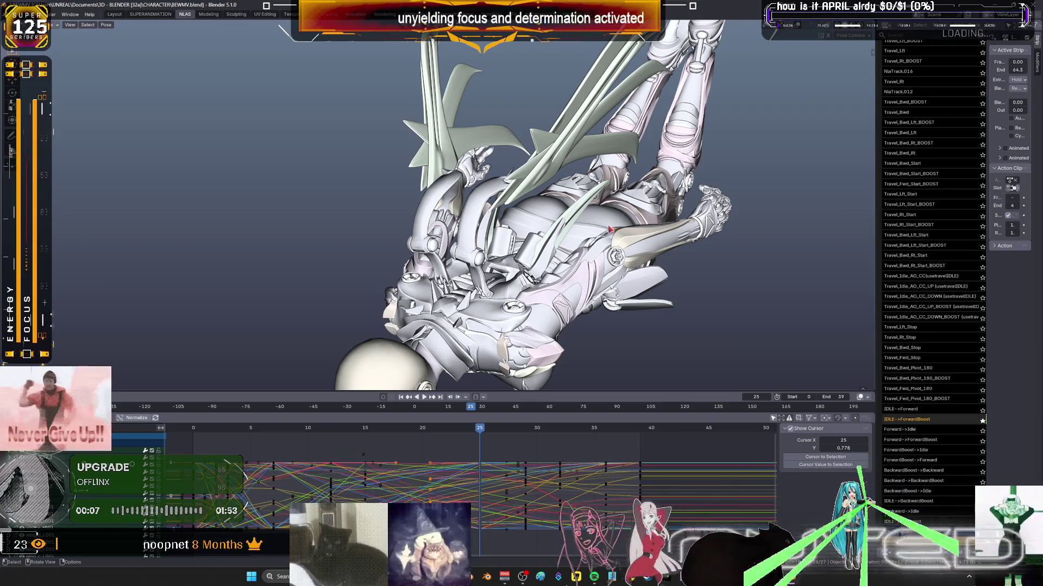
Scrub the Graph Editor playhead through the frames and settle back on frame 15.
mouse_move(480, 433)
left_mouse_down()
mouse_move(516, 442)
mouse_move(414, 446)
mouse_move(366, 463)
left_mouse_up()
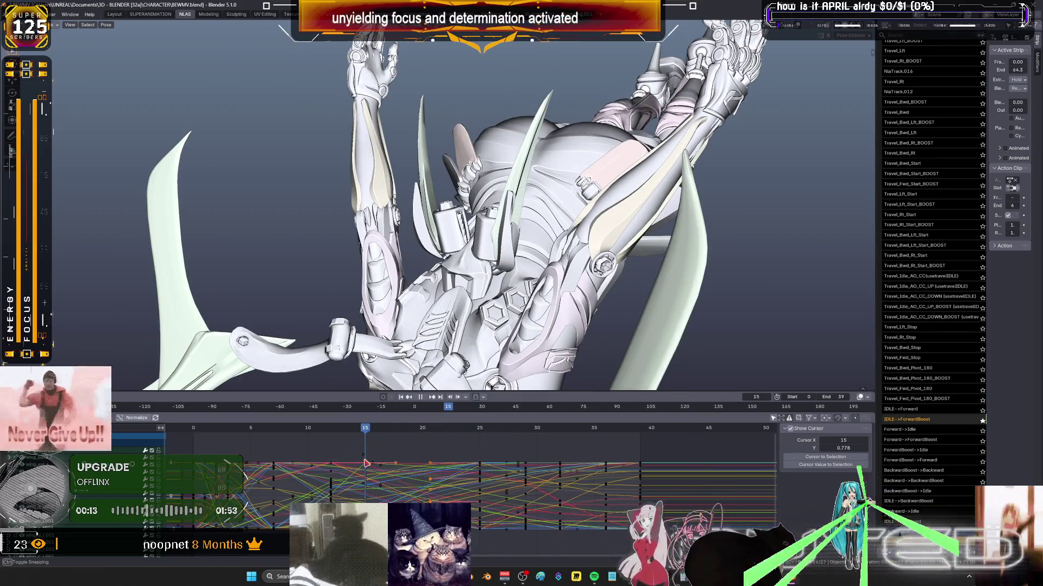
left_click_drag(366, 464, 366, 463)
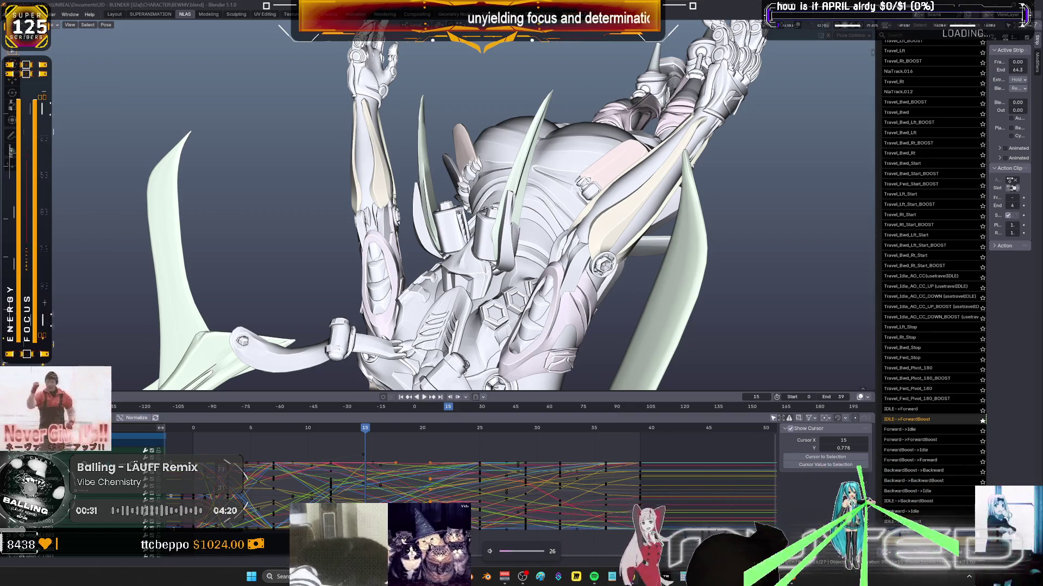
Bring Spotify forward and sample 'Tractor Beam' and 'umm idk why!!' from Liked Songs.
left_click(595, 577)
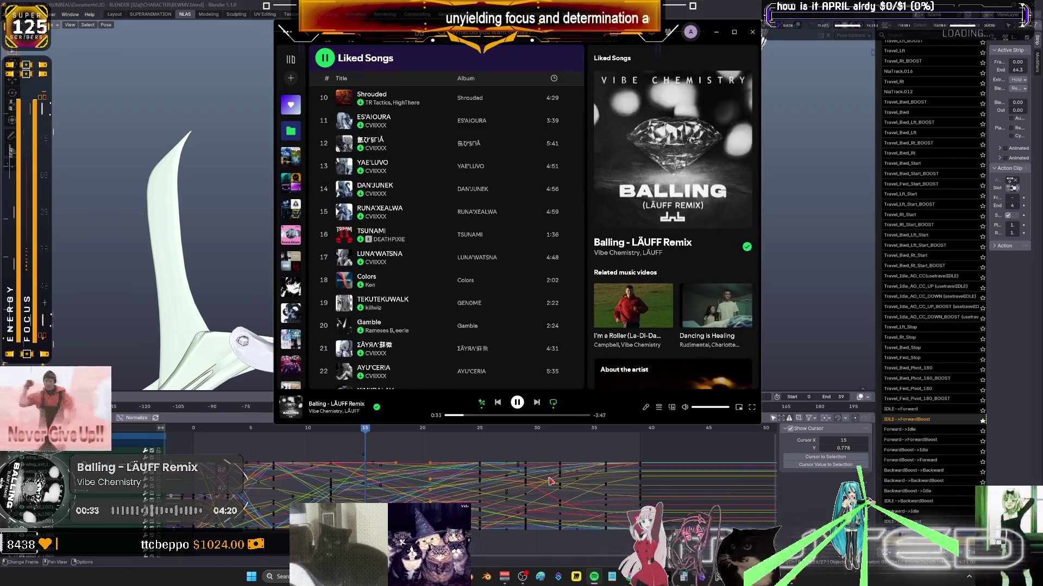
scroll(394, 250, "down", 8)
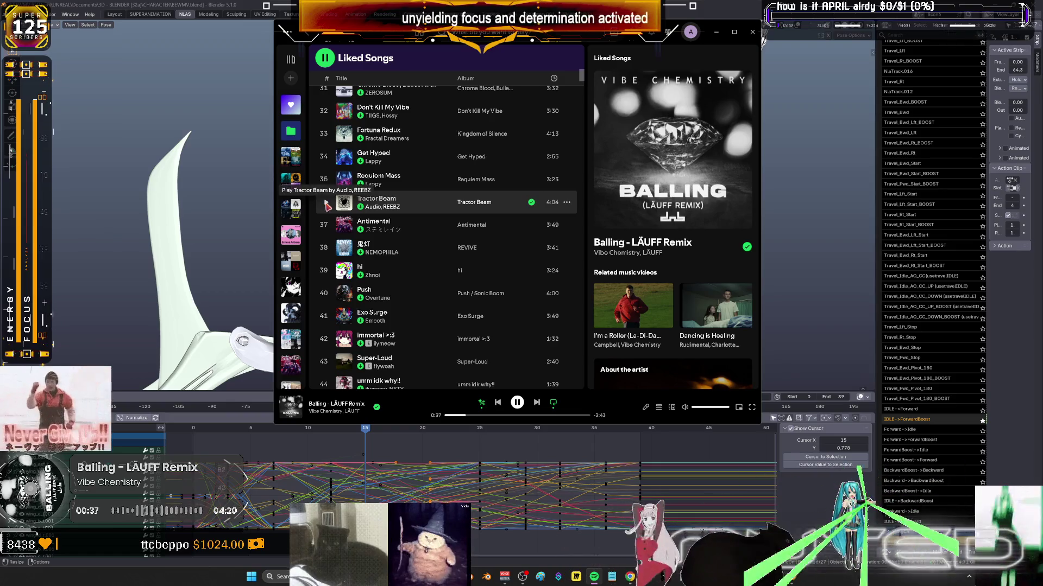
left_click(327, 203)
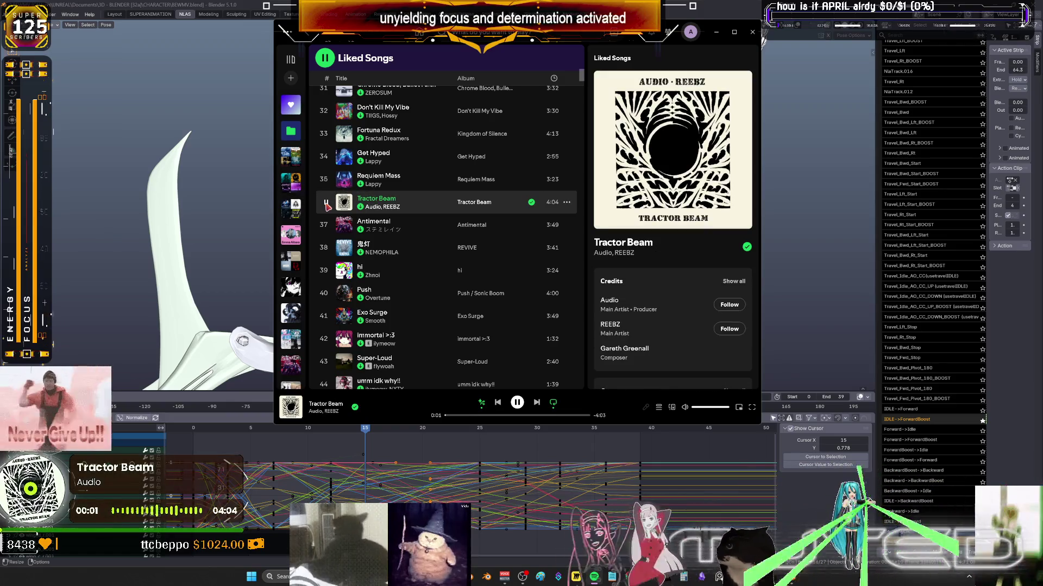
scroll(360, 273, "down", 2)
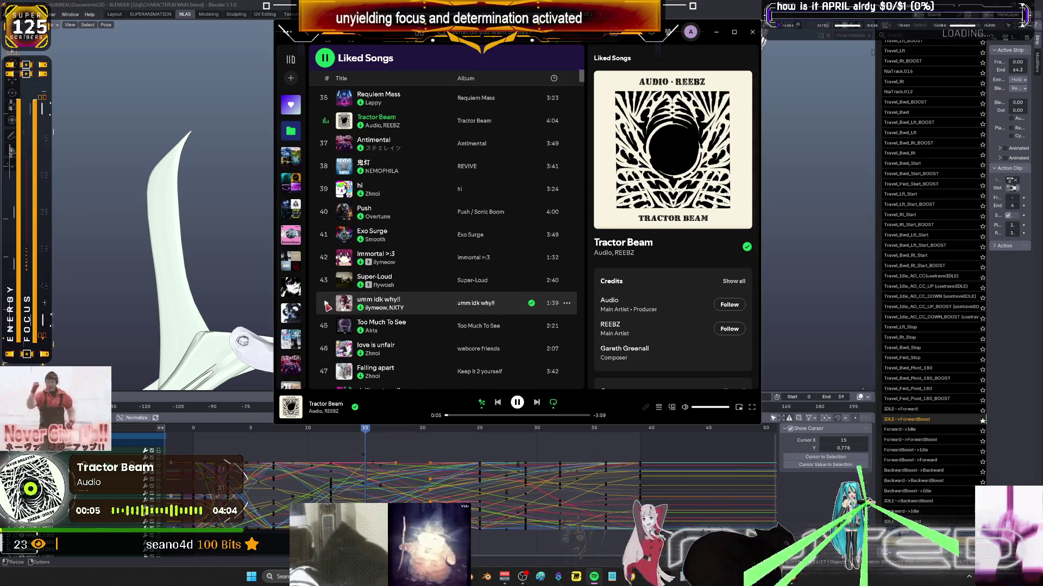
left_click(326, 305)
Settle on 'Falling apart' by Zhnoi and open the 'Jealous - Sped up' playlist.
scroll(372, 301, "down", 2)
left_click(325, 292)
left_click(328, 315)
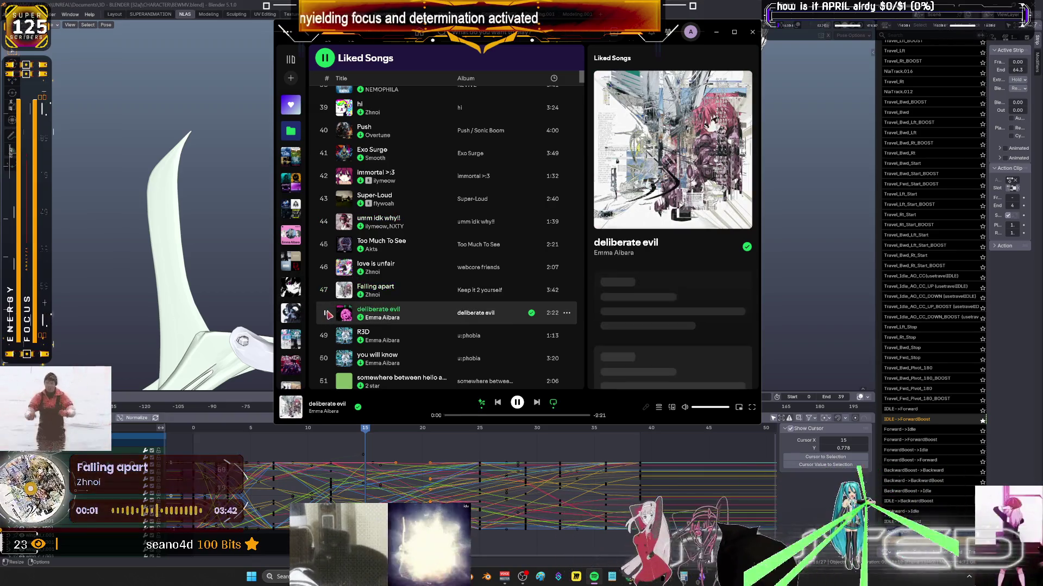
left_click(326, 292)
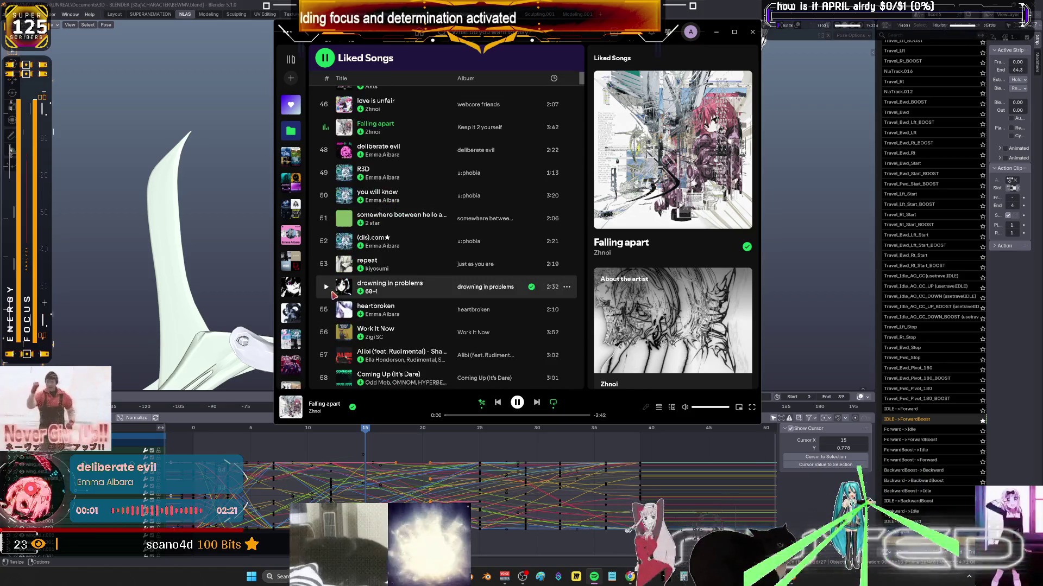
scroll(333, 294, "down", 4)
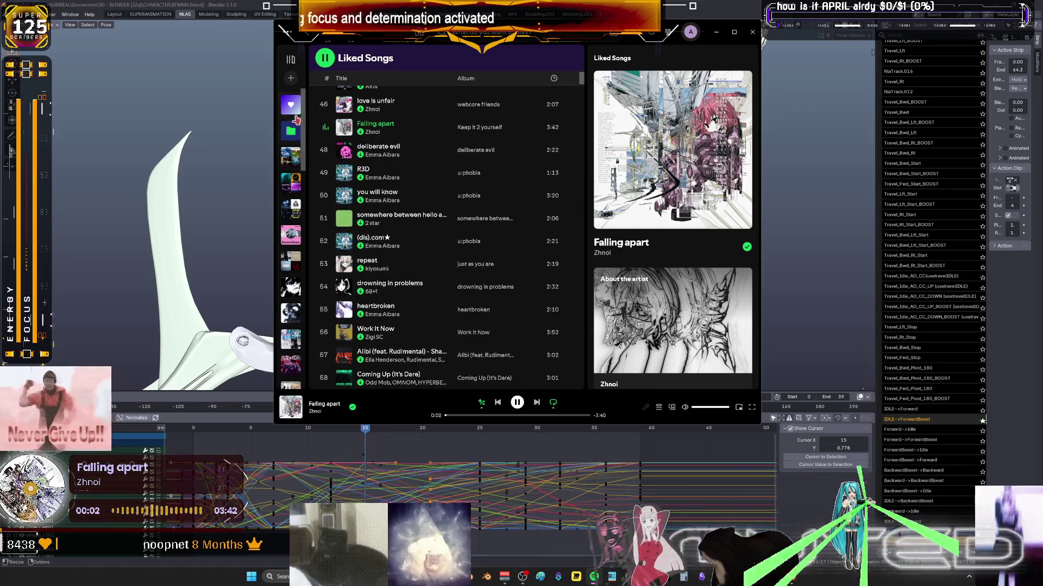
left_click(290, 183)
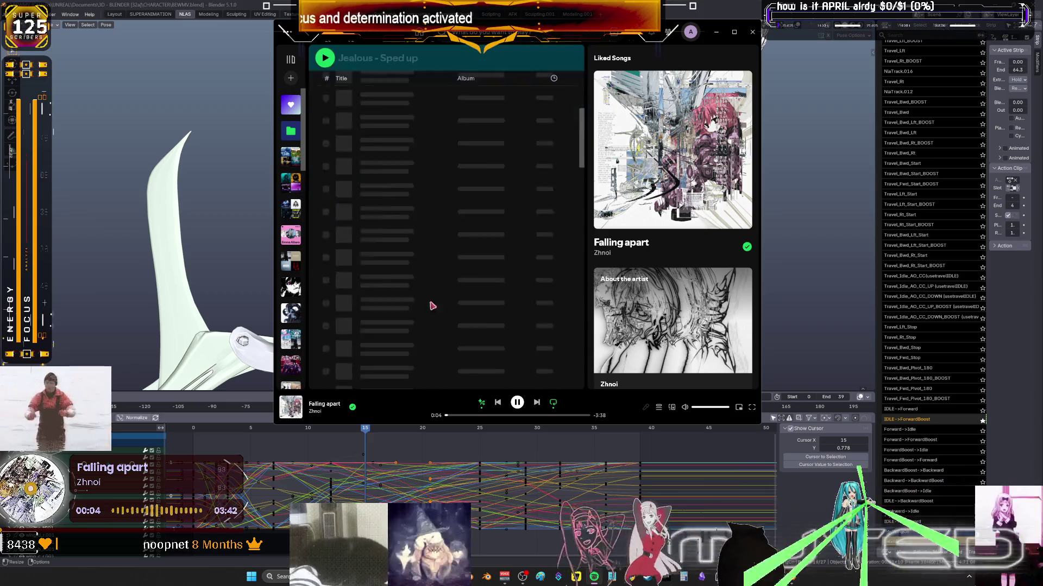
Sample playlist tracks from 'immortal >:3' through 'Shizophonk' to 'BURN FOR YOU'.
scroll(433, 298, "down", 15)
scroll(433, 299, "down", 5)
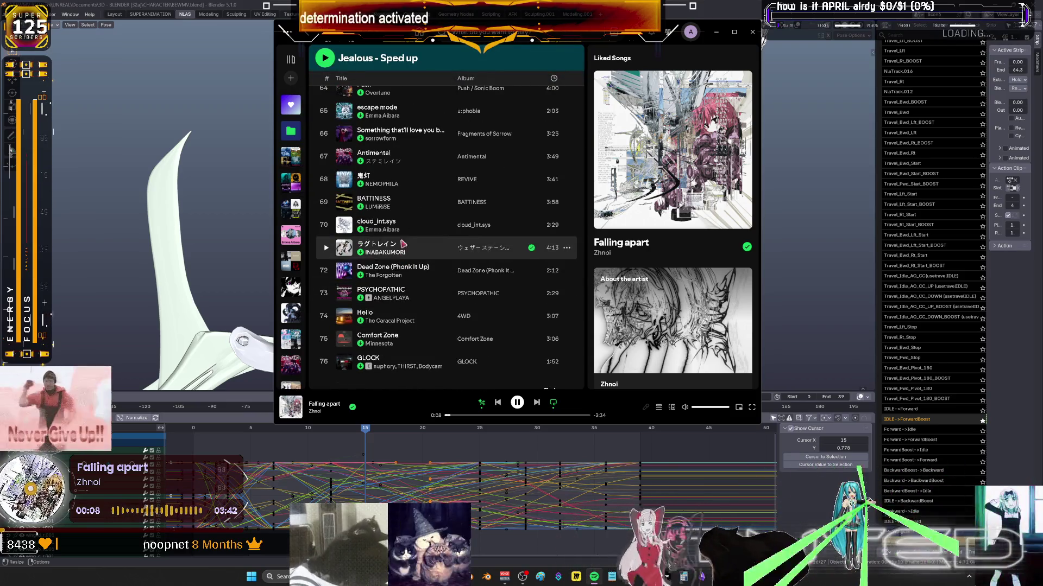
scroll(410, 280, "down", 4)
scroll(417, 291, "up", 7)
scroll(417, 291, "up", 7)
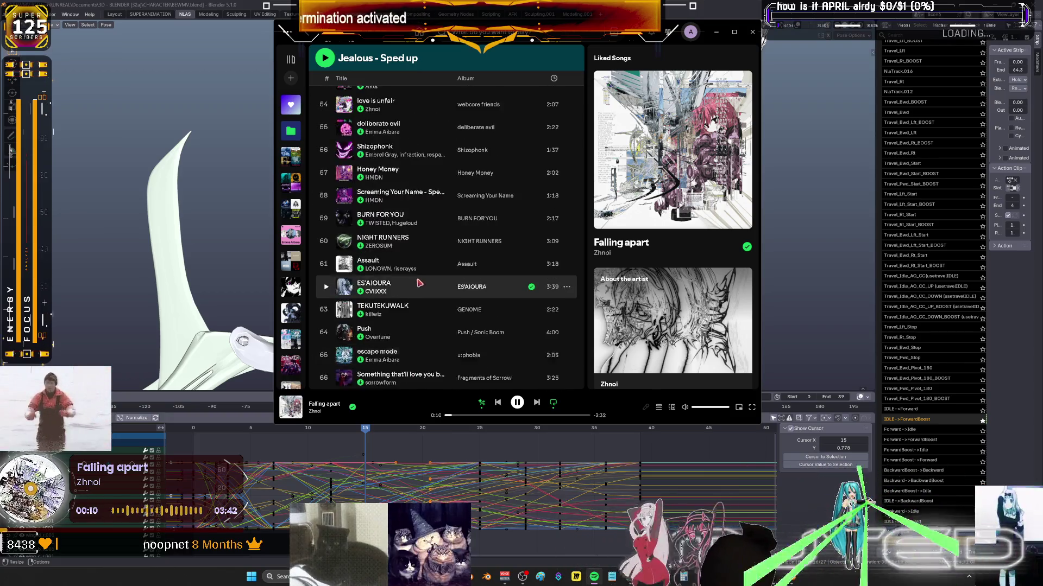
scroll(379, 188, "up", 3)
scroll(379, 188, "up", 2)
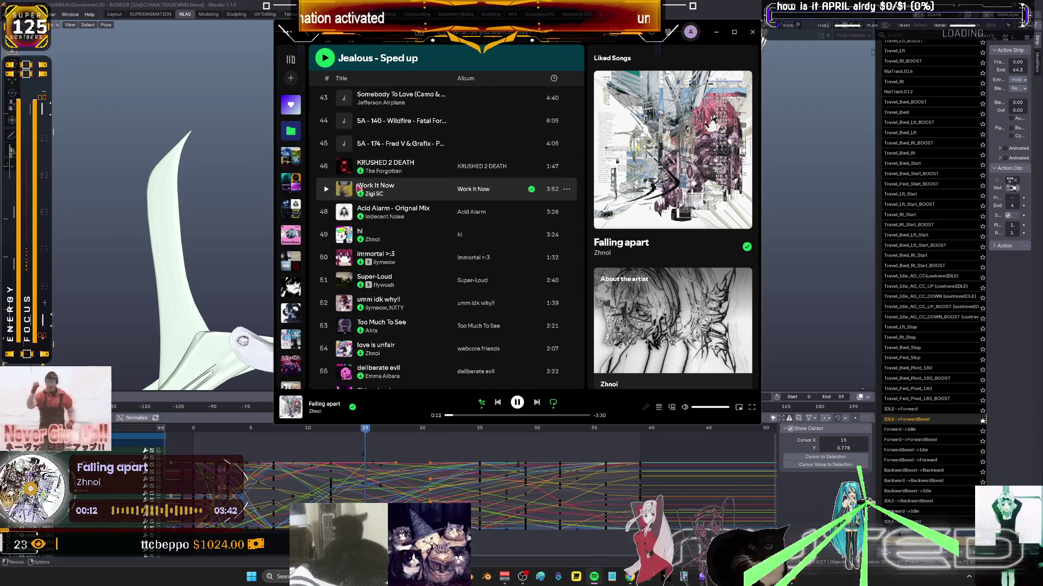
scroll(359, 176, "up", 2)
scroll(358, 176, "down", 2)
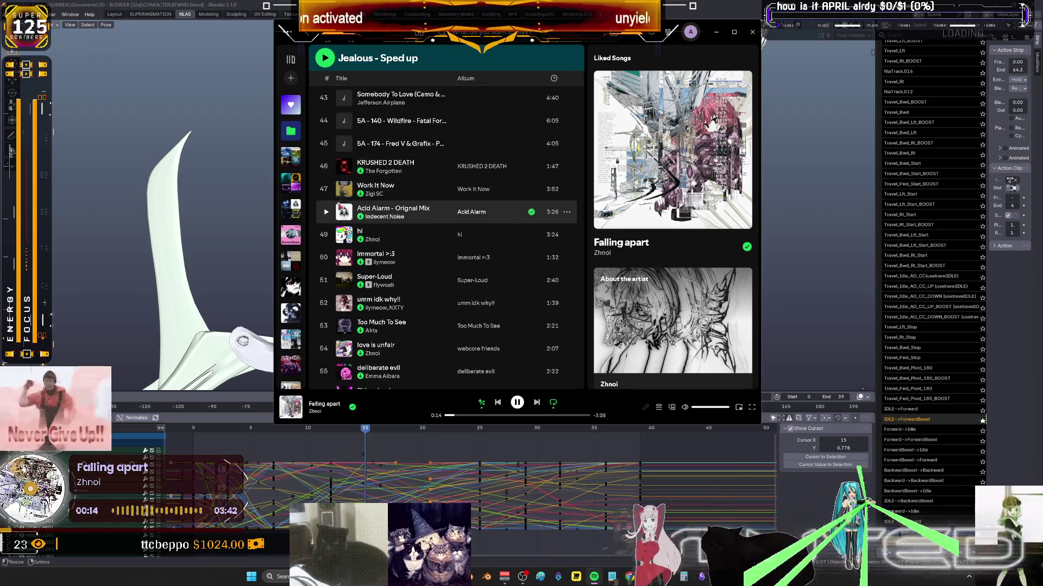
left_click(327, 261)
scroll(329, 242, "down", 2)
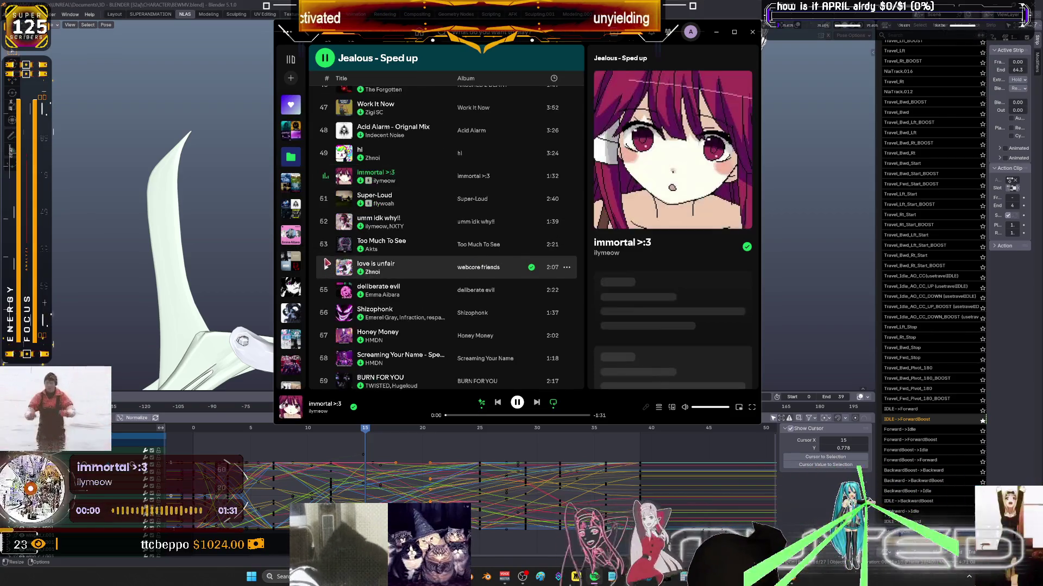
left_click(326, 223)
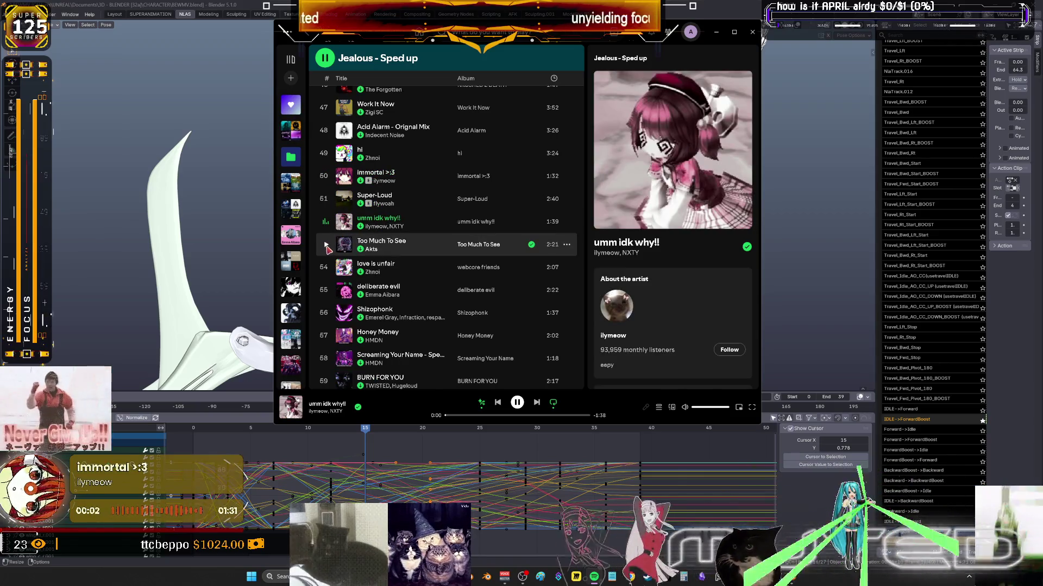
left_click(327, 245)
left_click(326, 291)
scroll(342, 243, "down", 2)
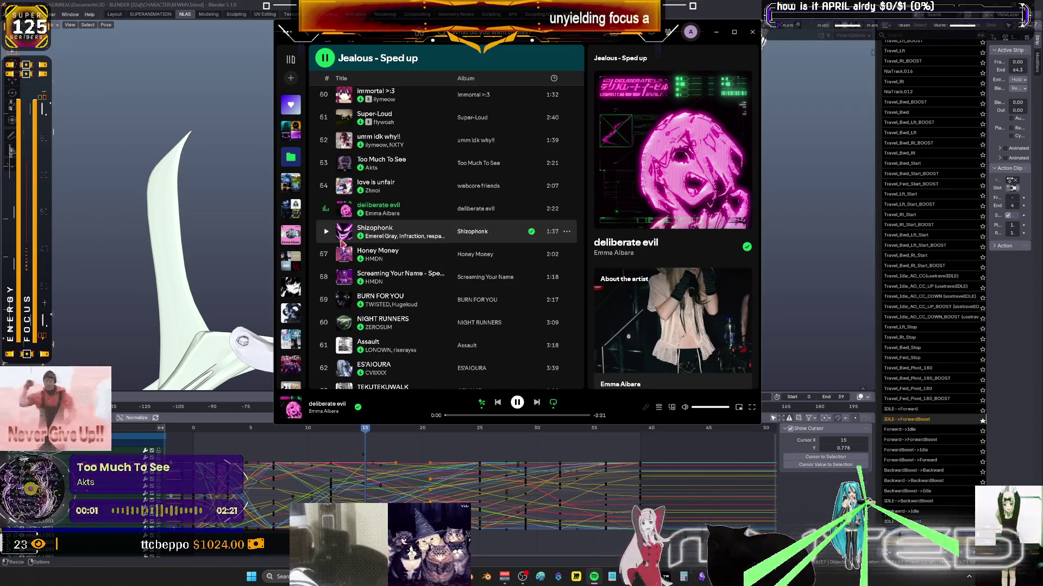
left_click(326, 231)
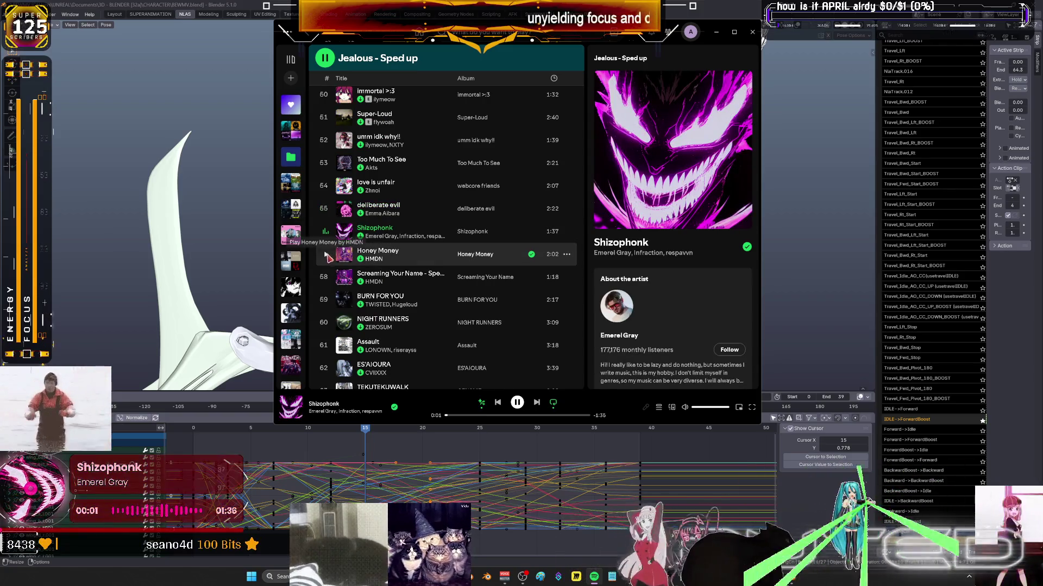
left_click(327, 277)
scroll(330, 255, "down", 2)
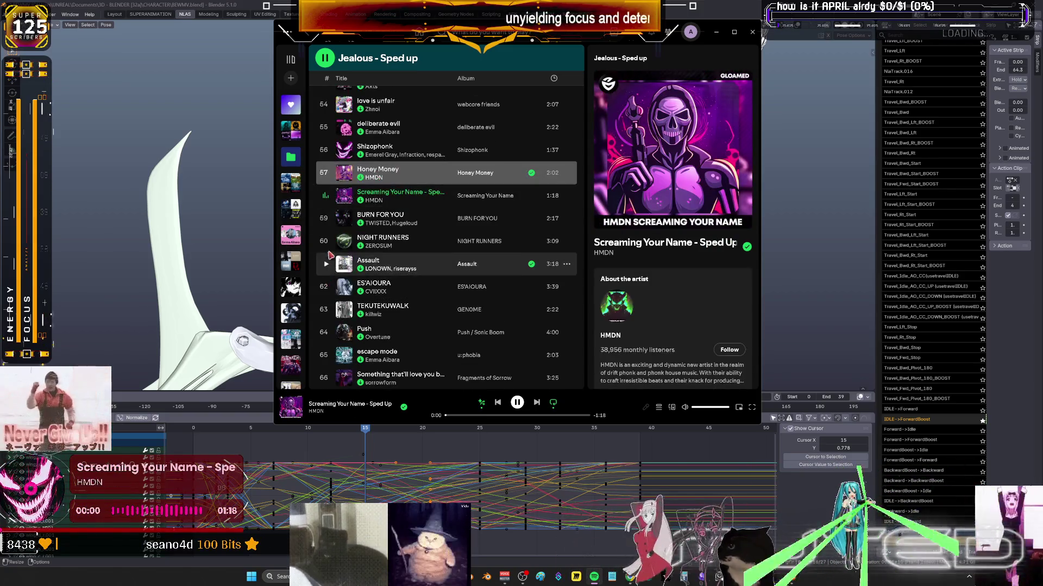
left_click(326, 219)
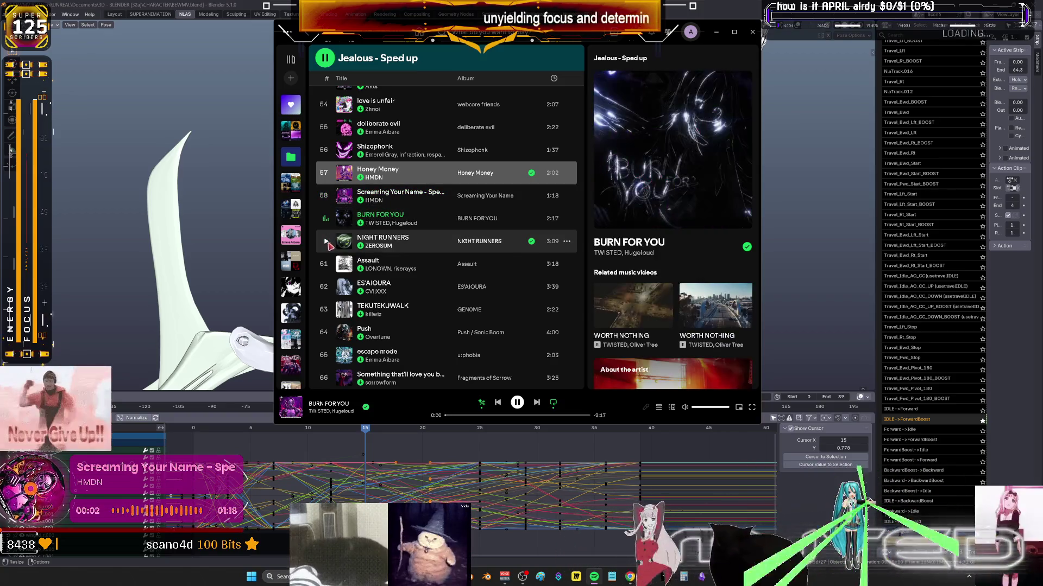
Select 'Assault', then sample tracks from 'TEKUTEKUWALK' through 'PSYCHOPATHIC'.
left_click(327, 269)
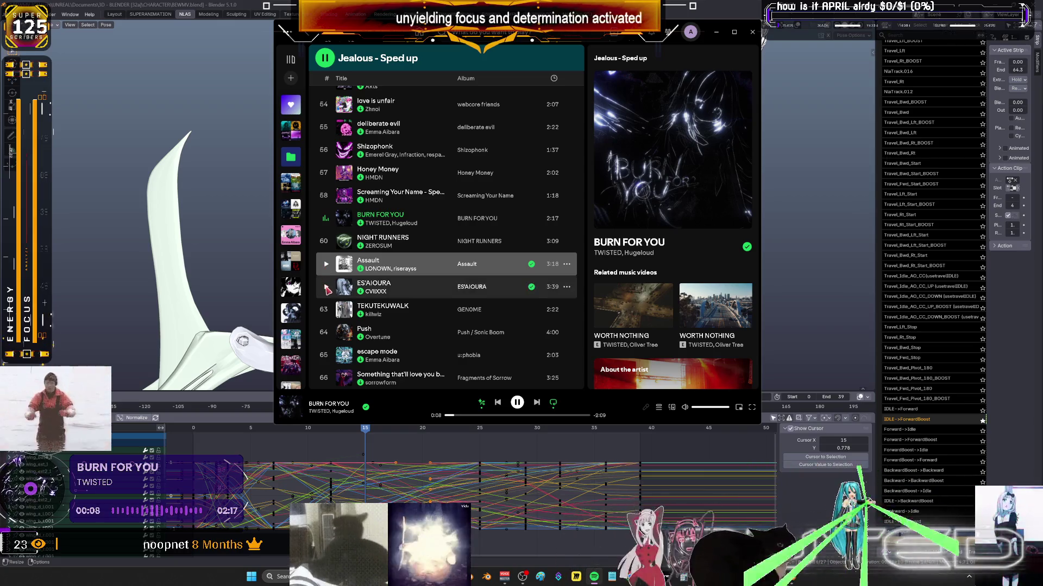
left_click(327, 310)
scroll(326, 311, "down", 2)
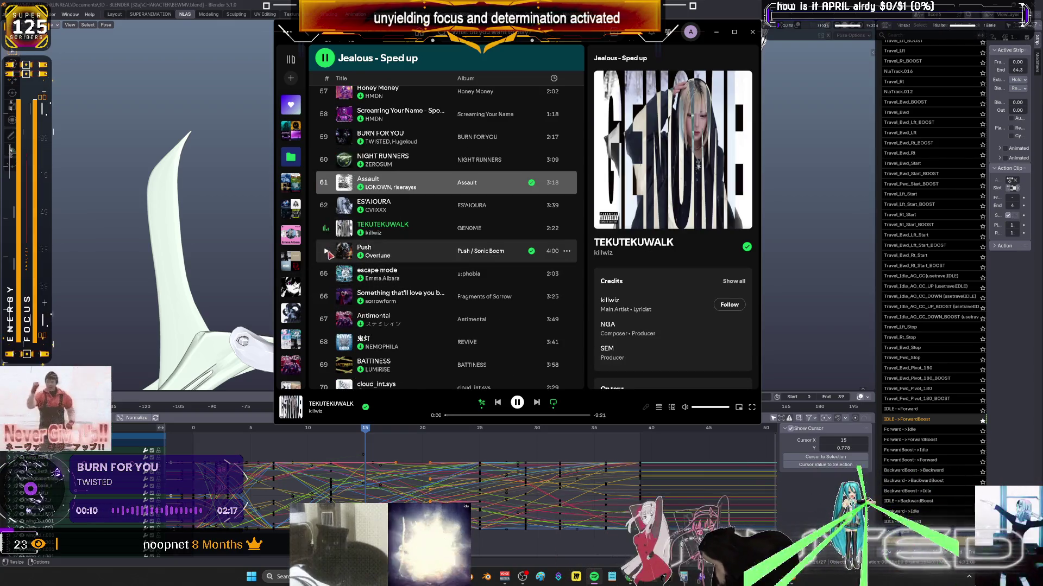
left_click(325, 251)
left_click(326, 274)
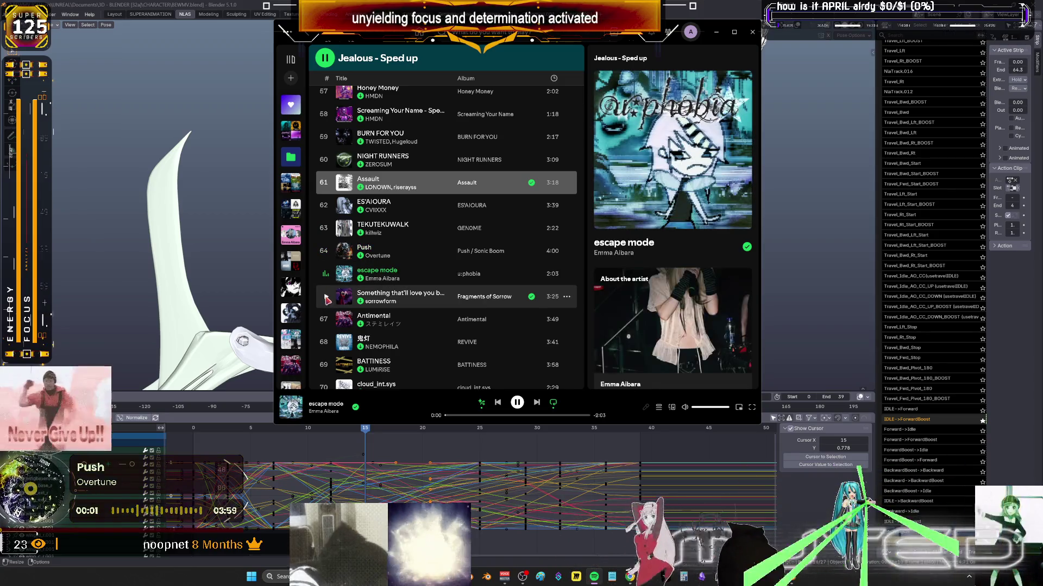
left_click(326, 296)
scroll(356, 247, "down", 2)
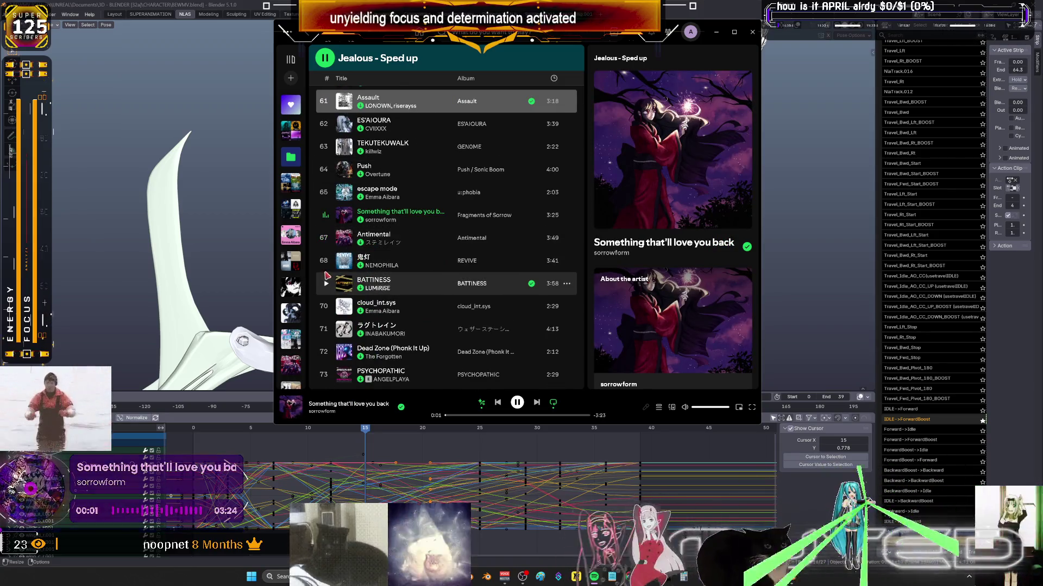
left_click(326, 306)
scroll(484, 282, "down", 2)
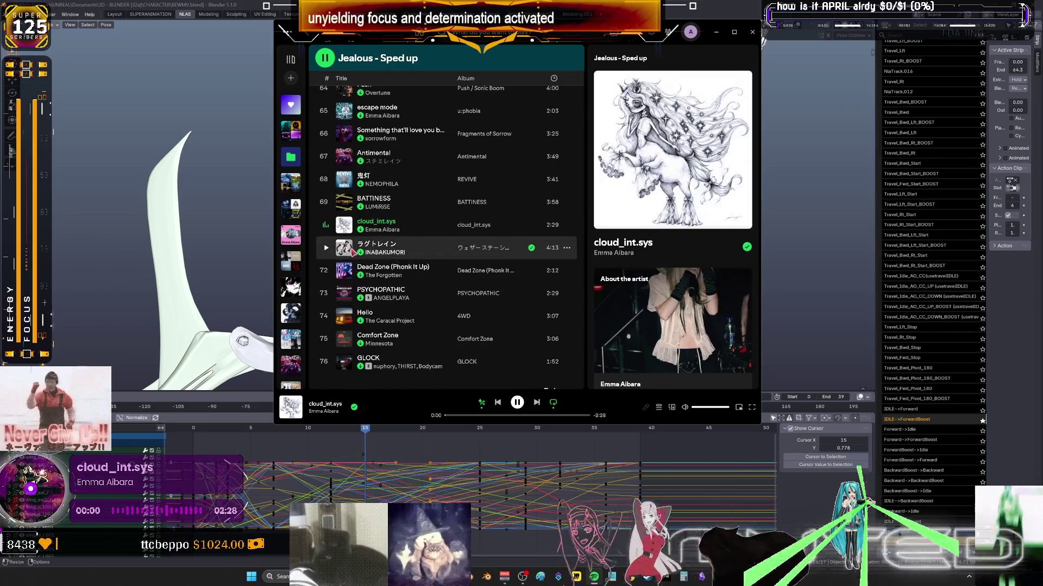
left_click(328, 273)
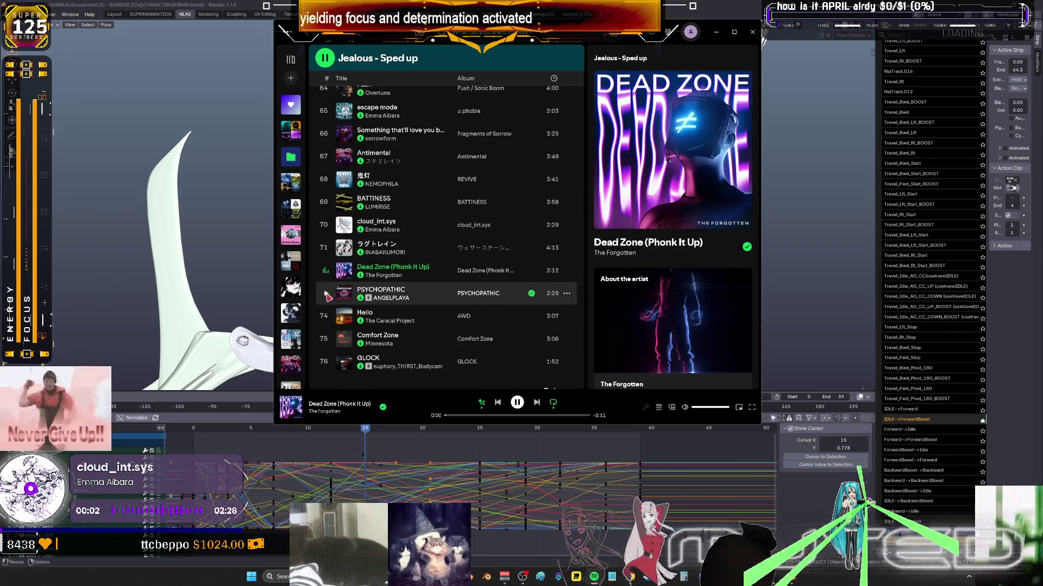
left_click(327, 294)
scroll(328, 329, "down", 4)
scroll(332, 250, "up", 3)
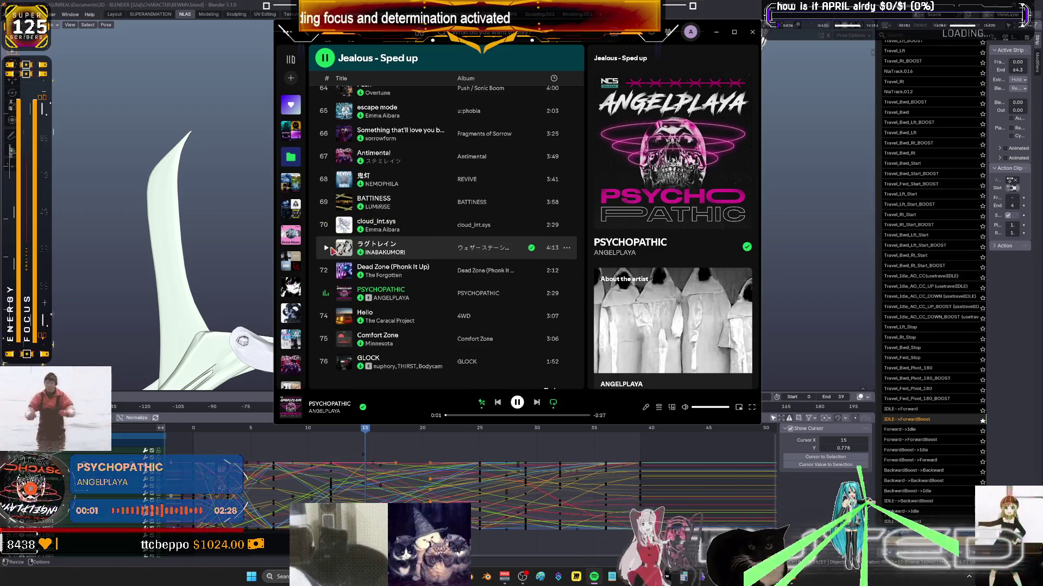
scroll(420, 323, "up", 15)
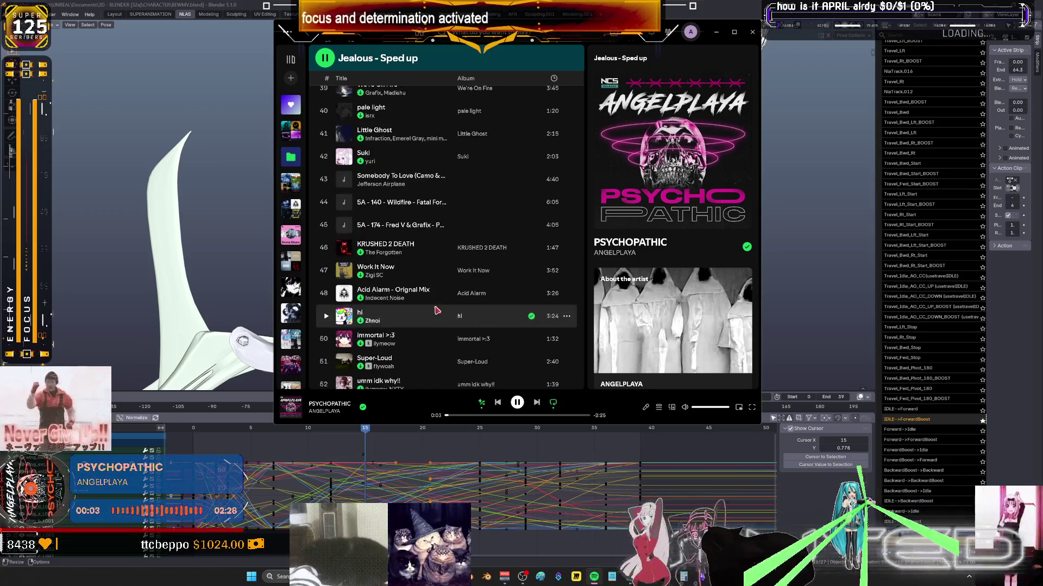
scroll(437, 296, "up", 7)
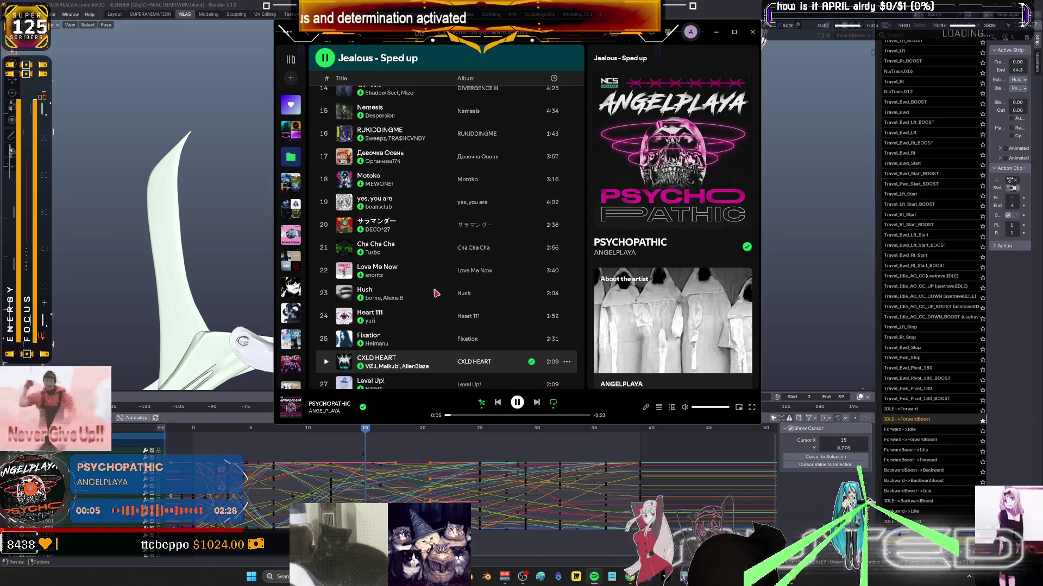
scroll(432, 291, "down", 5)
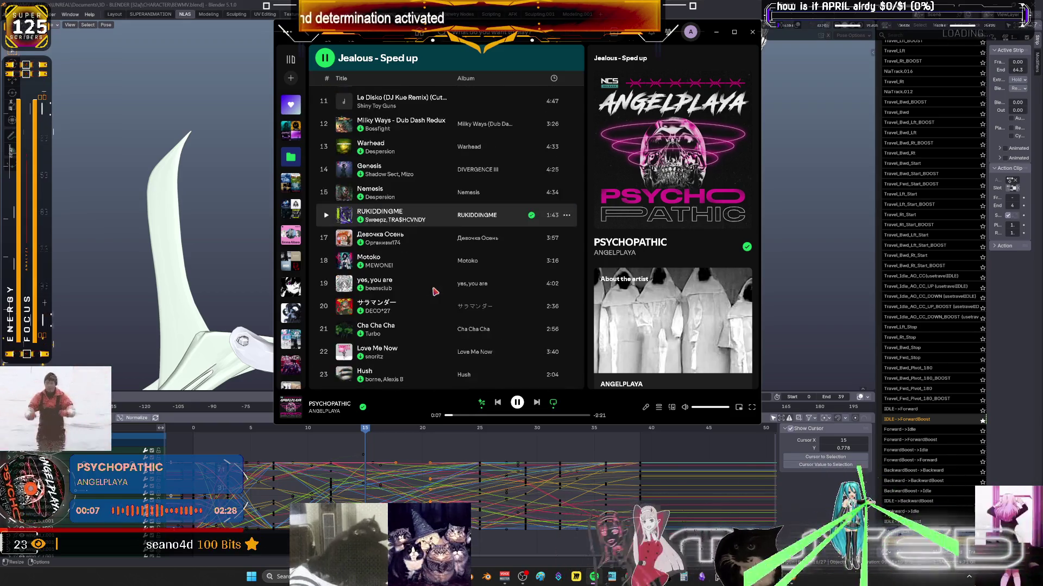
scroll(426, 289, "down", 2)
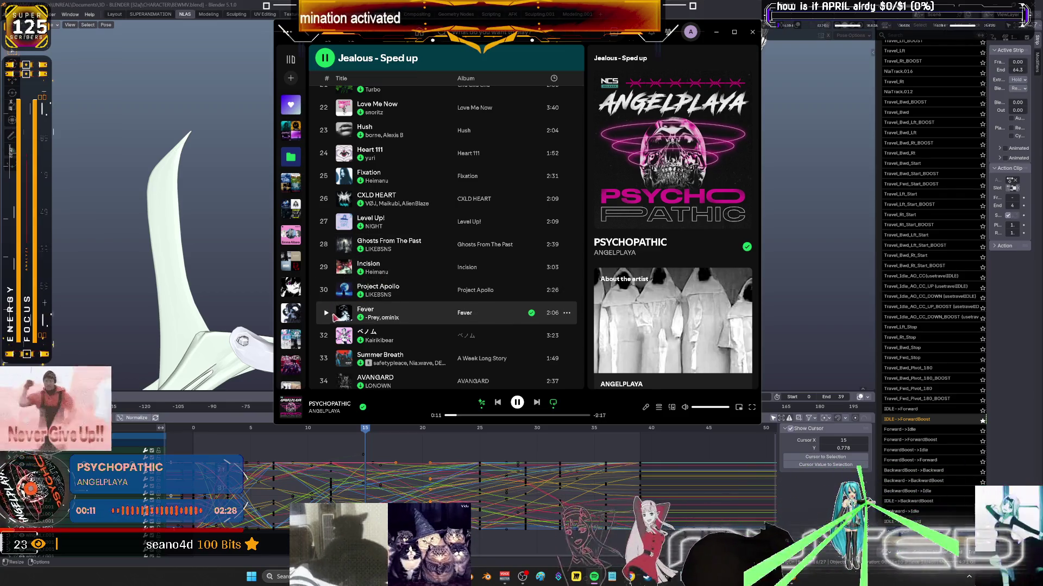
Sample tracks from 'Fever' and 'Acid Alarm' back up to 'Too Much To See'.
left_click(326, 313)
scroll(327, 294, "down", 2)
left_click(326, 278)
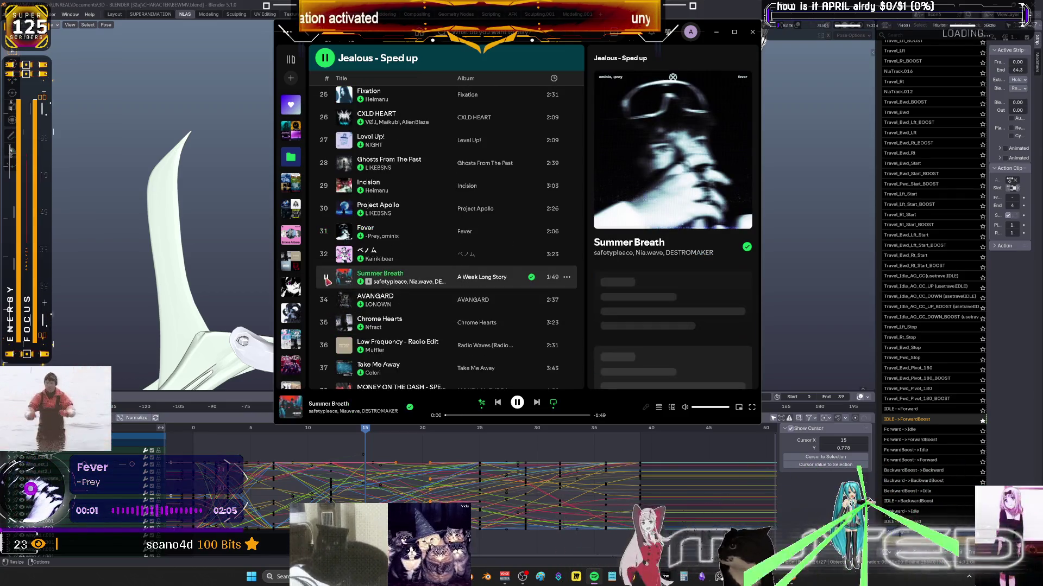
scroll(327, 279, "down", 2)
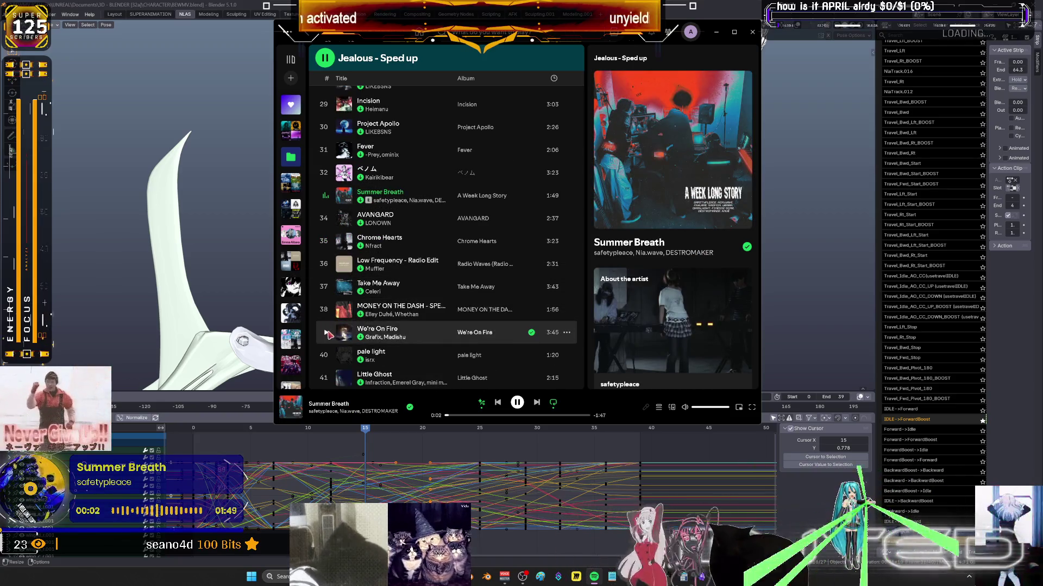
scroll(329, 335, "down", 2)
left_click(332, 263)
scroll(334, 264, "down", 2)
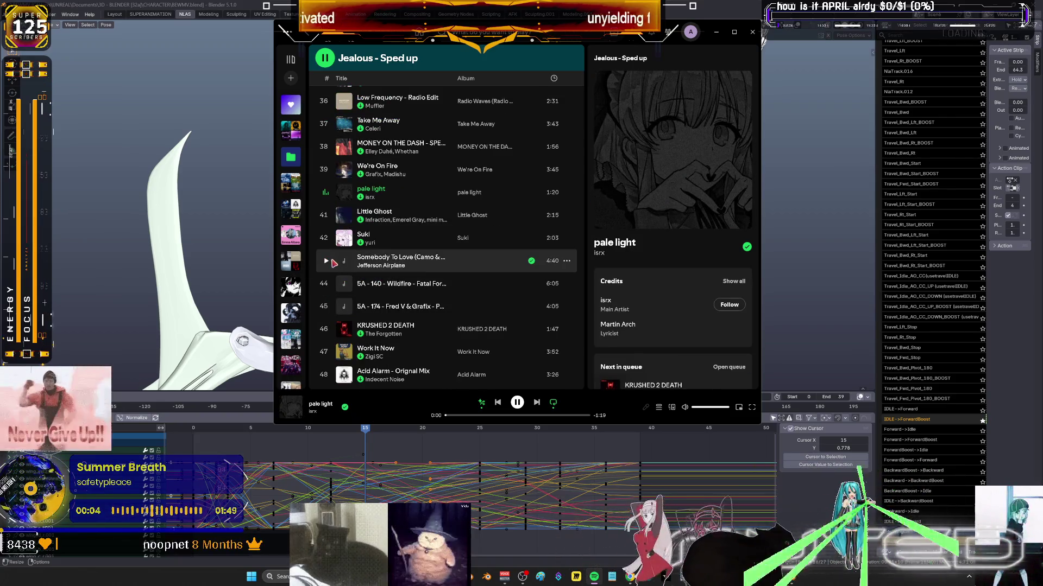
left_click(325, 264)
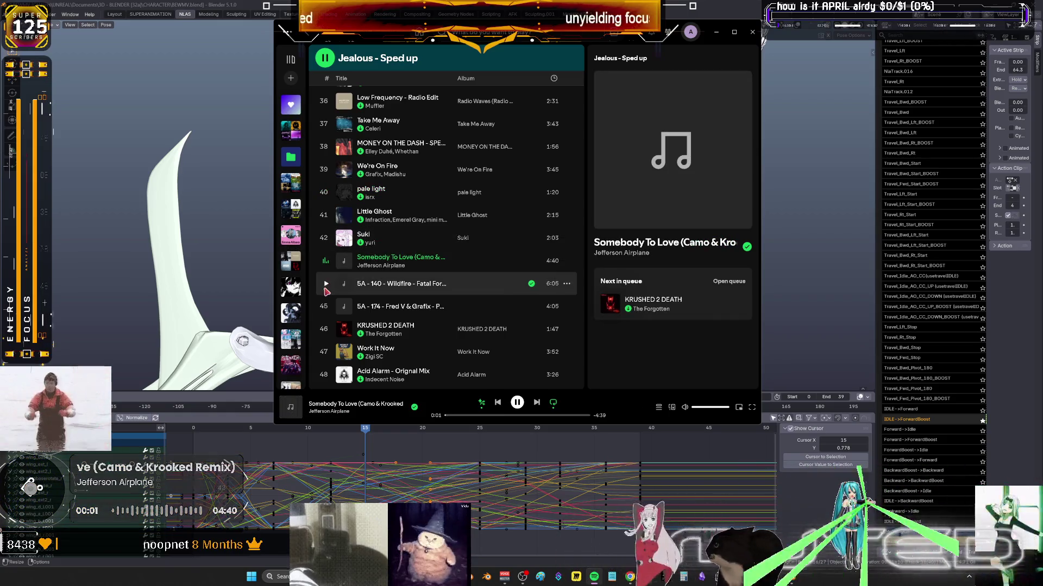
scroll(328, 310, "down", 2)
left_click(327, 293)
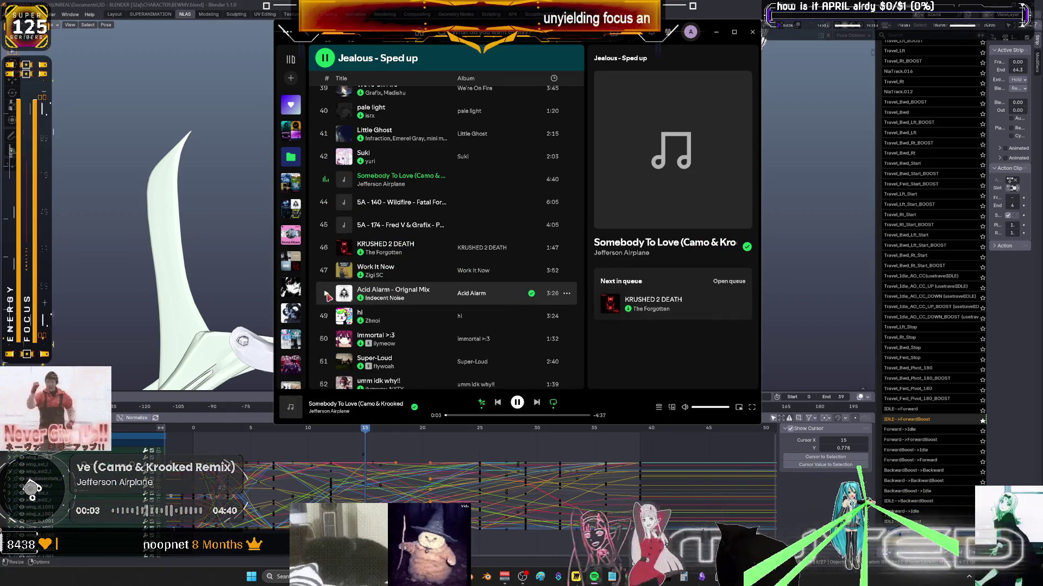
scroll(331, 277, "down", 2)
scroll(328, 248, "up", 1)
left_click(326, 239)
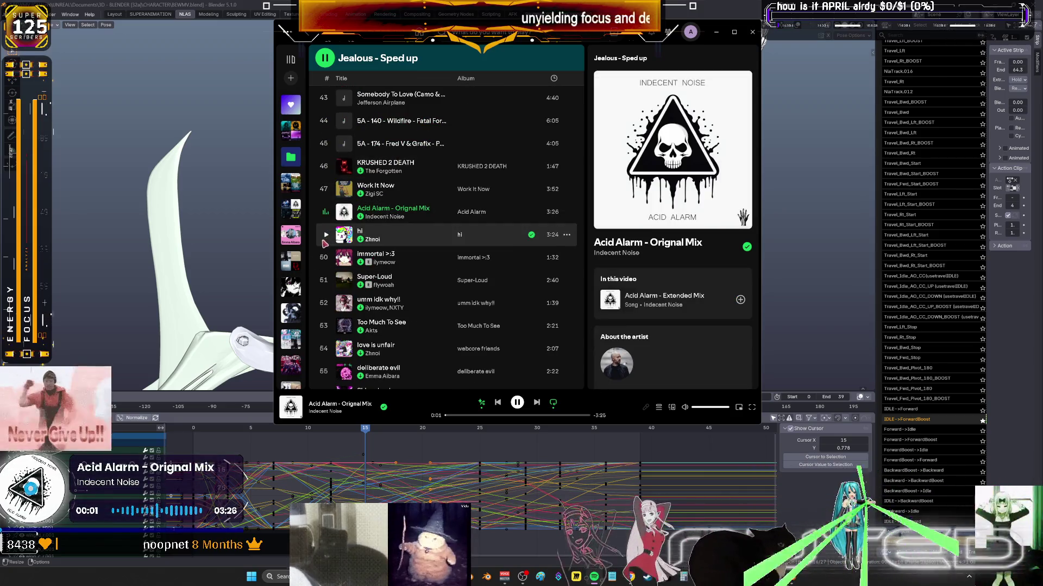
left_click(326, 258)
left_click(325, 280)
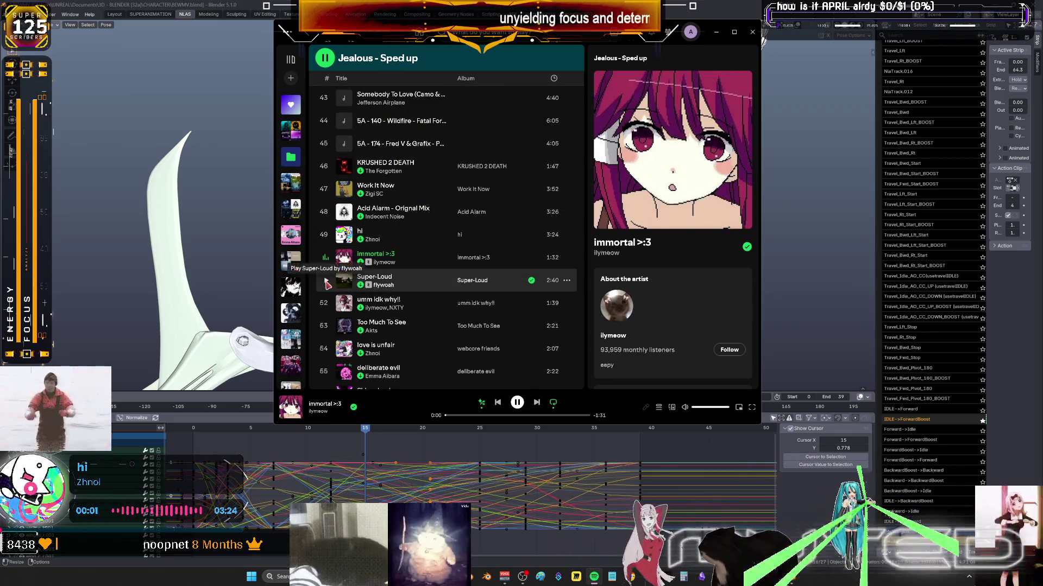
left_click(327, 303)
left_click(327, 326)
scroll(327, 326, "down", 2)
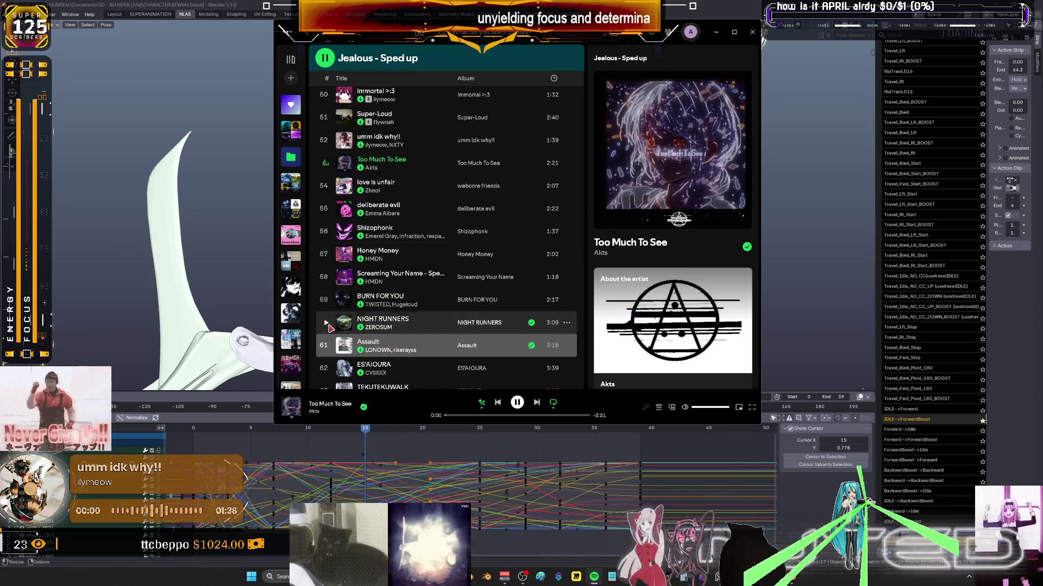
Skip to 'Honey Money' at 0:27, try 'NIGHT RUNNERS', then start playing 'Assault'.
left_click(326, 186)
left_click(326, 208)
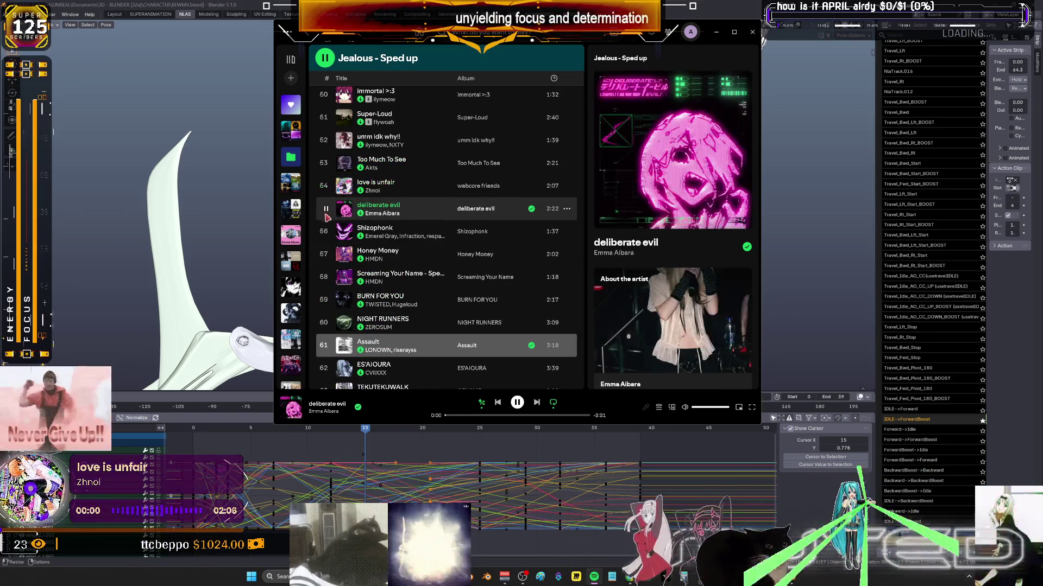
left_click(328, 231)
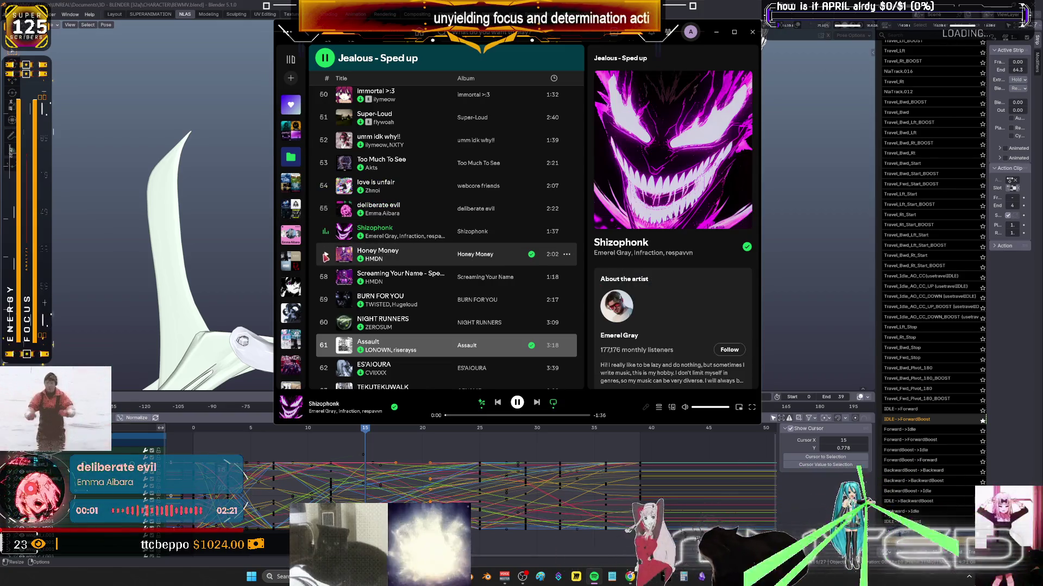
left_click(326, 254)
left_click(326, 279)
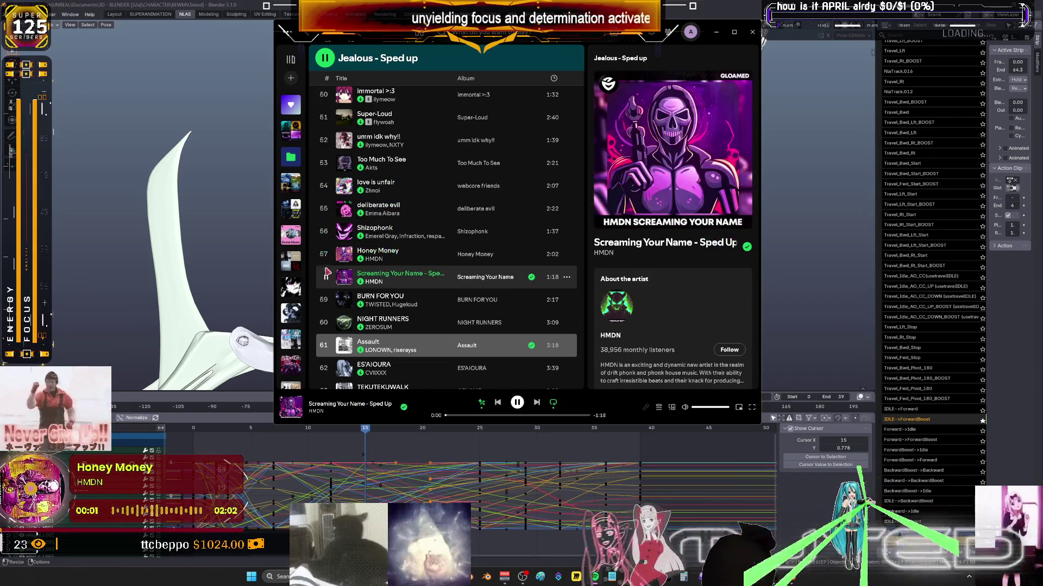
key("ctrl+Left")
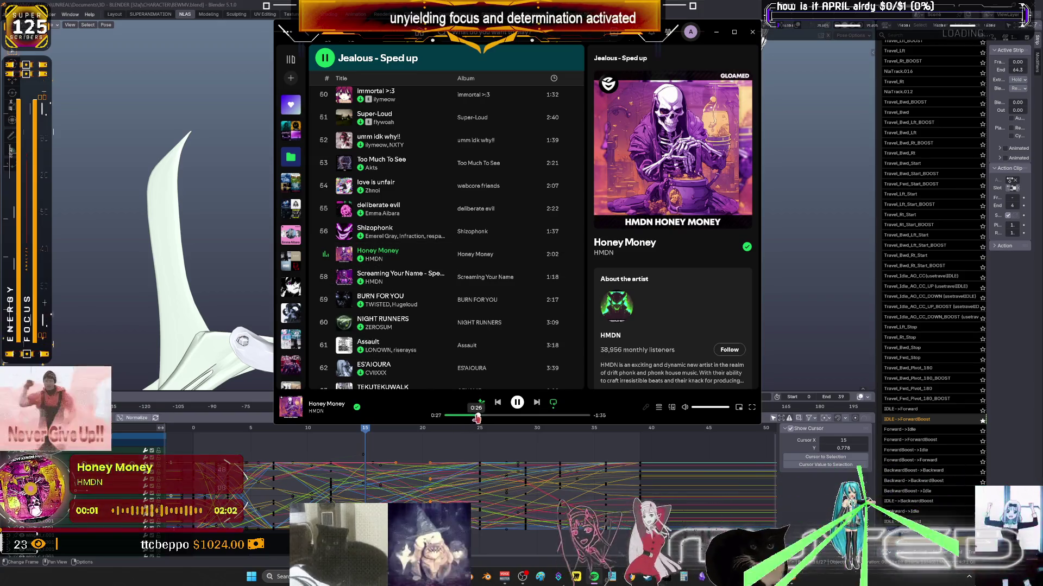
left_click(476, 415)
left_click(326, 323)
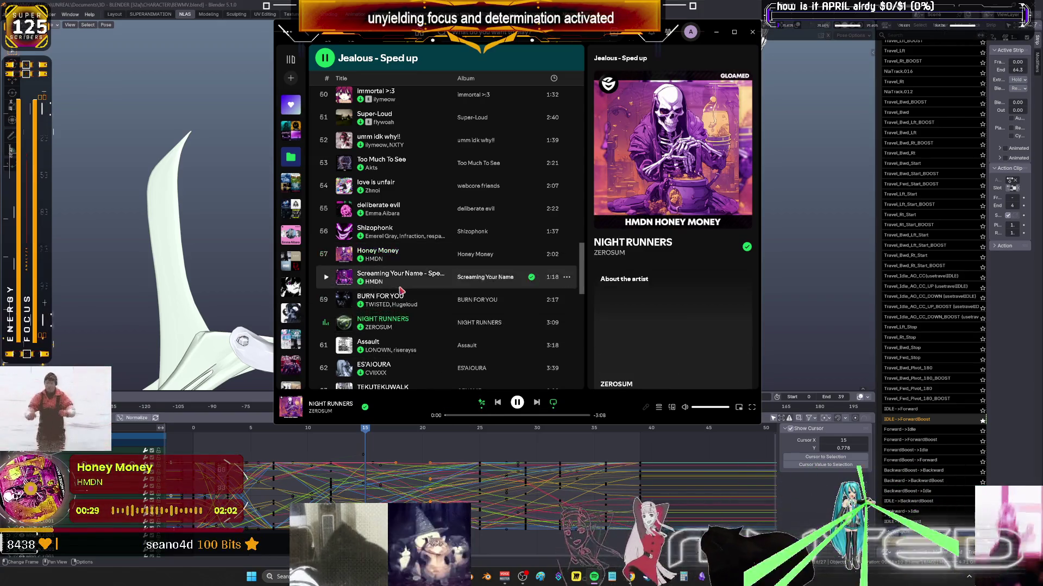
scroll(413, 304, "down", 3)
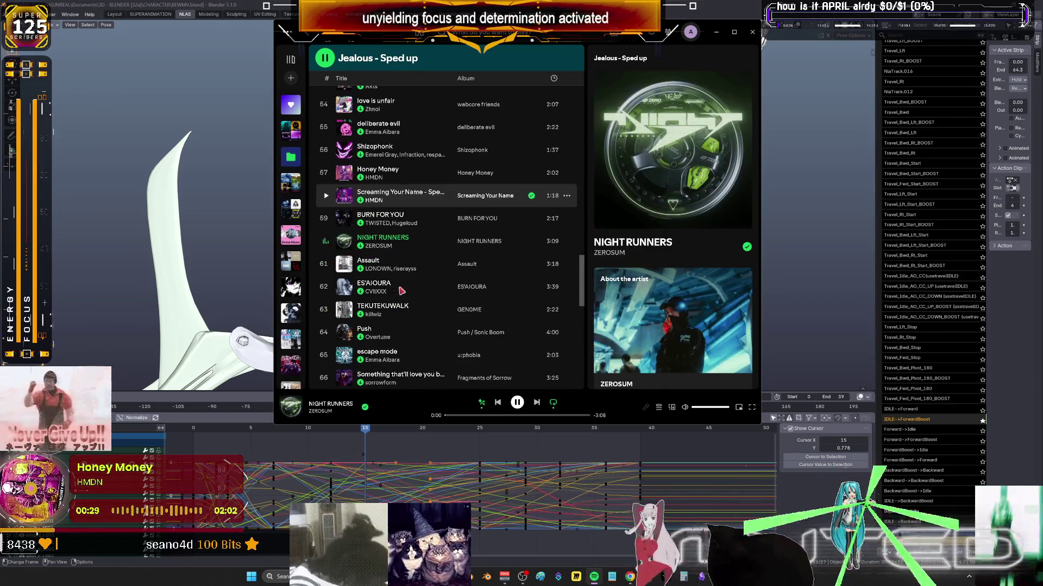
left_click(325, 264)
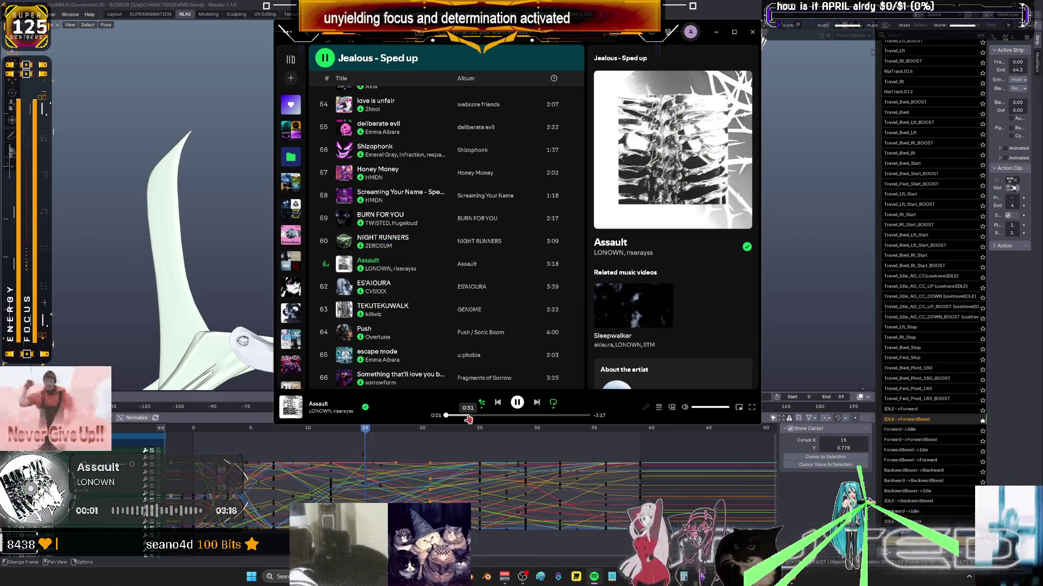
Open the song radio for 'Assault' and play 'Assault' from it.
right_click(397, 268)
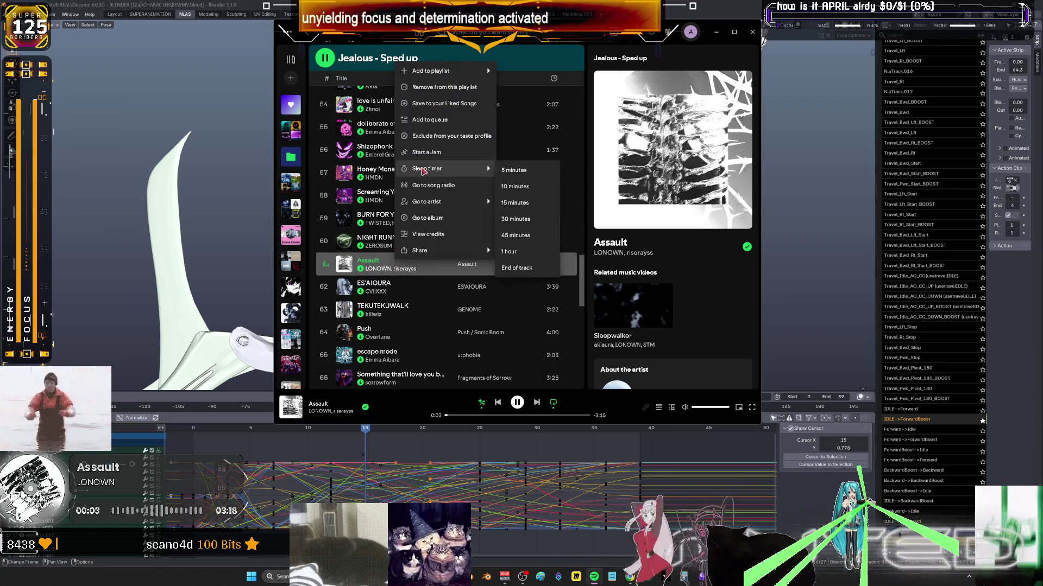
left_click(429, 185)
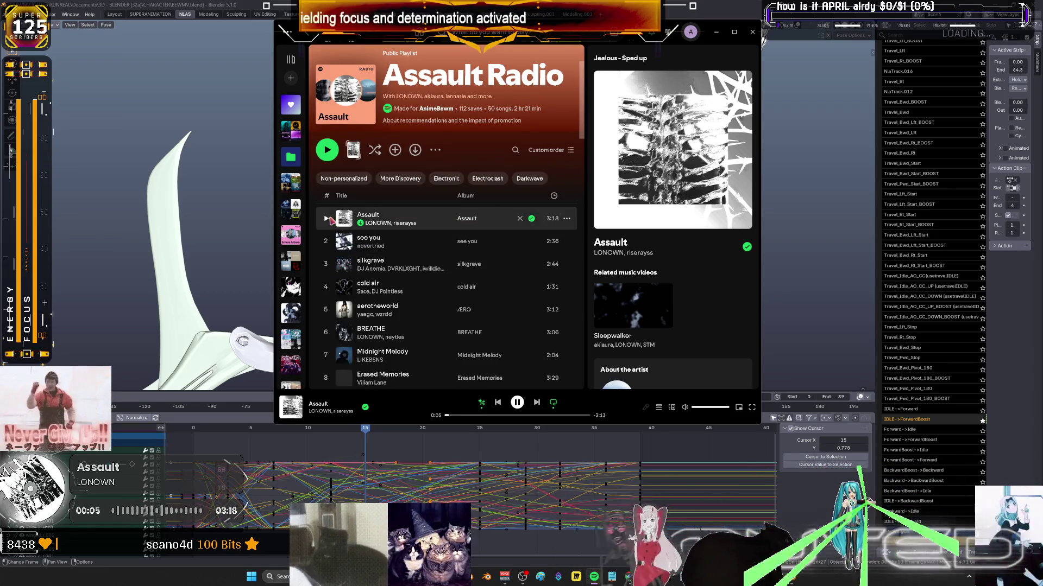
left_click(327, 221)
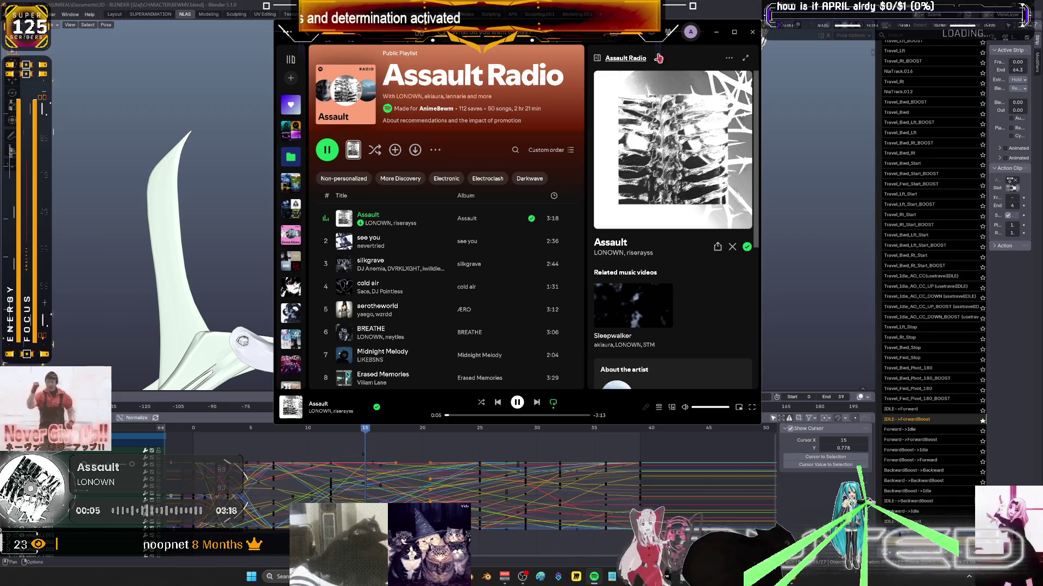
Minimize Spotify and orbit the Blender viewport around the winged character.
left_click(717, 36)
mouse_move(706, 76)
middle_mouse_down()
mouse_move(621, 178)
mouse_move(643, 198)
mouse_move(612, 210)
mouse_move(380, 216)
mouse_move(777, 191)
mouse_move(173, 200)
mouse_move(489, 201)
mouse_move(326, 204)
middle_mouse_up()
mouse_move(235, 185)
middle_mouse_down()
mouse_move(714, 190)
mouse_move(180, 187)
middle_mouse_up()
Orbit to an upright view of the character, then bring back Spotify's 'Assault' track options.
mouse_move(55, 30)
middle_mouse_down()
mouse_move(596, 141)
mouse_move(623, 263)
mouse_move(685, 354)
mouse_move(821, 354)
mouse_move(690, 169)
mouse_move(358, 246)
mouse_move(345, 158)
mouse_move(472, 326)
mouse_move(598, 390)
mouse_move(846, 43)
mouse_move(211, 76)
mouse_move(540, 226)
mouse_move(129, 154)
mouse_move(838, 102)
mouse_move(366, 170)
mouse_move(673, 87)
mouse_move(400, 147)
mouse_move(473, 139)
mouse_move(569, 150)
mouse_move(504, 140)
mouse_move(533, 131)
middle_mouse_up()
mouse_move(518, 239)
middle_mouse_down()
mouse_move(520, 180)
mouse_move(488, 286)
mouse_move(492, 264)
middle_mouse_up()
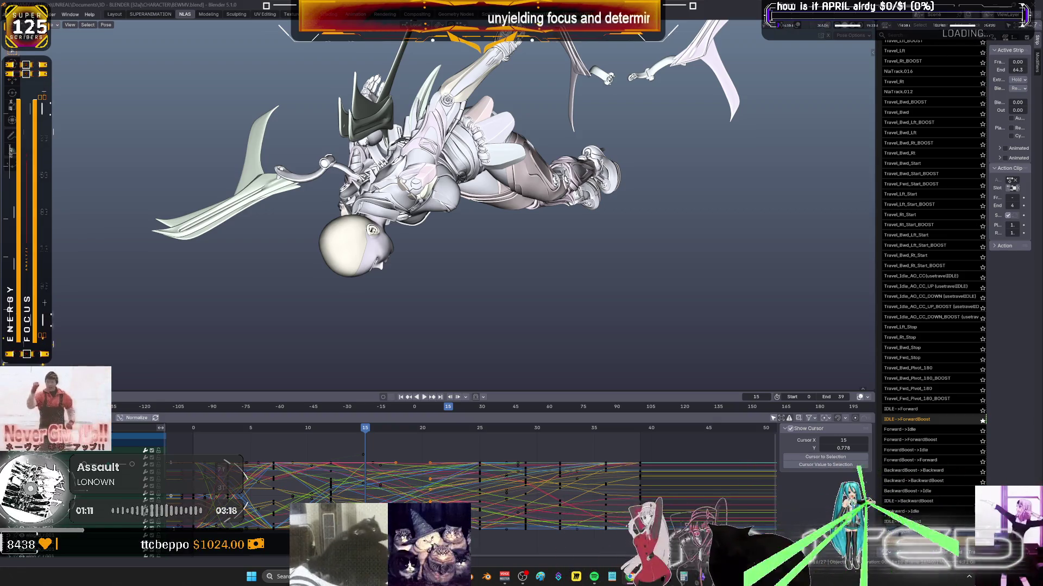
left_click(595, 577)
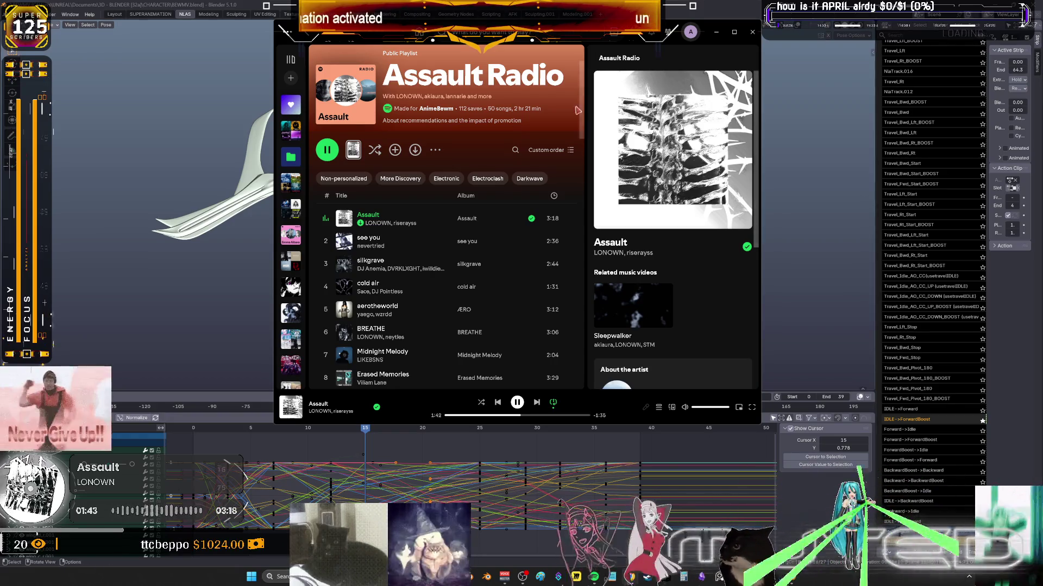
right_click(419, 224)
Add the song Assault to a new playlist named Assault.
mouse_move(481, 237)
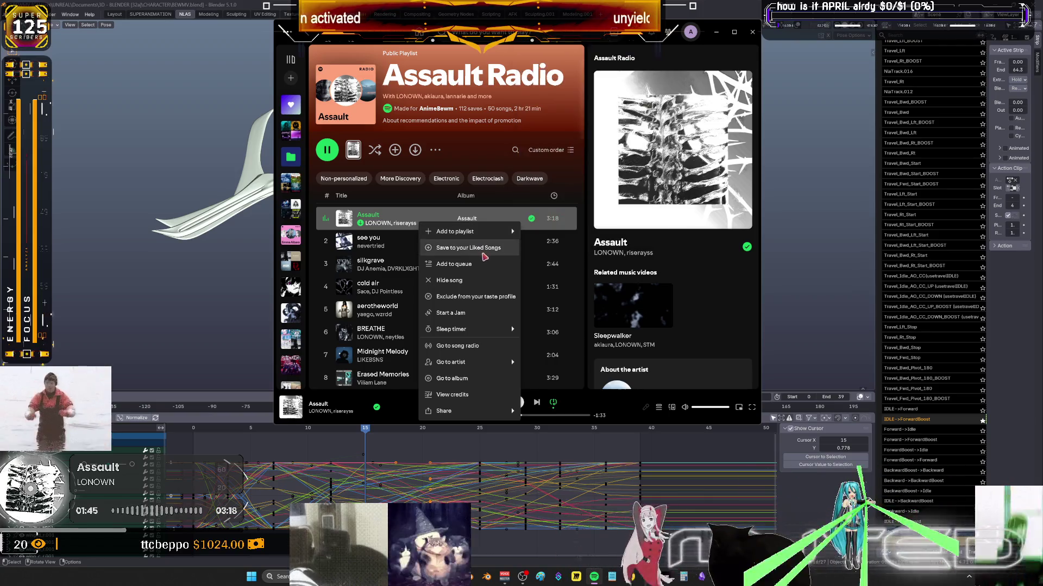
mouse_move(478, 362)
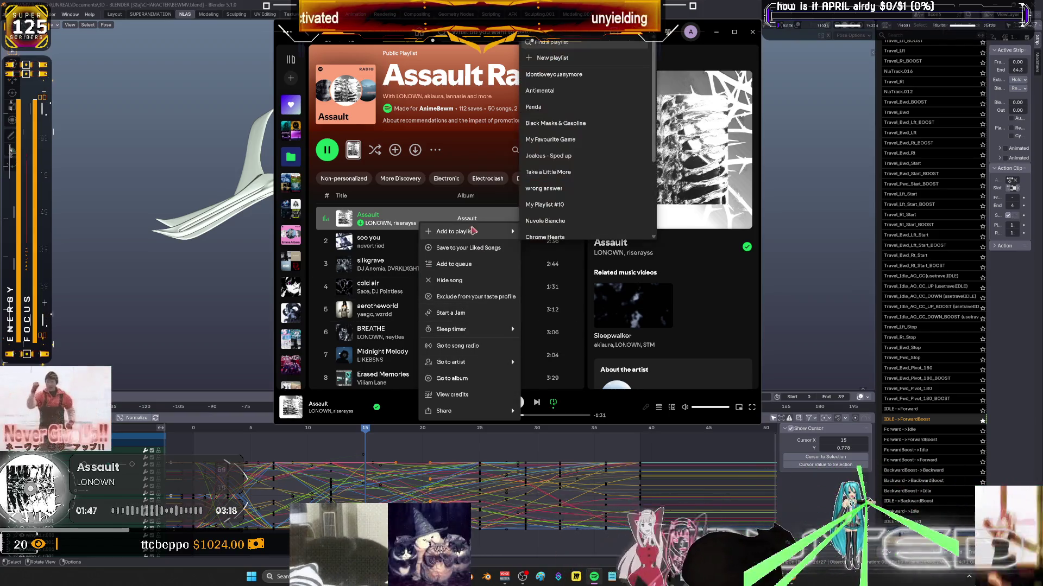
left_click(542, 65)
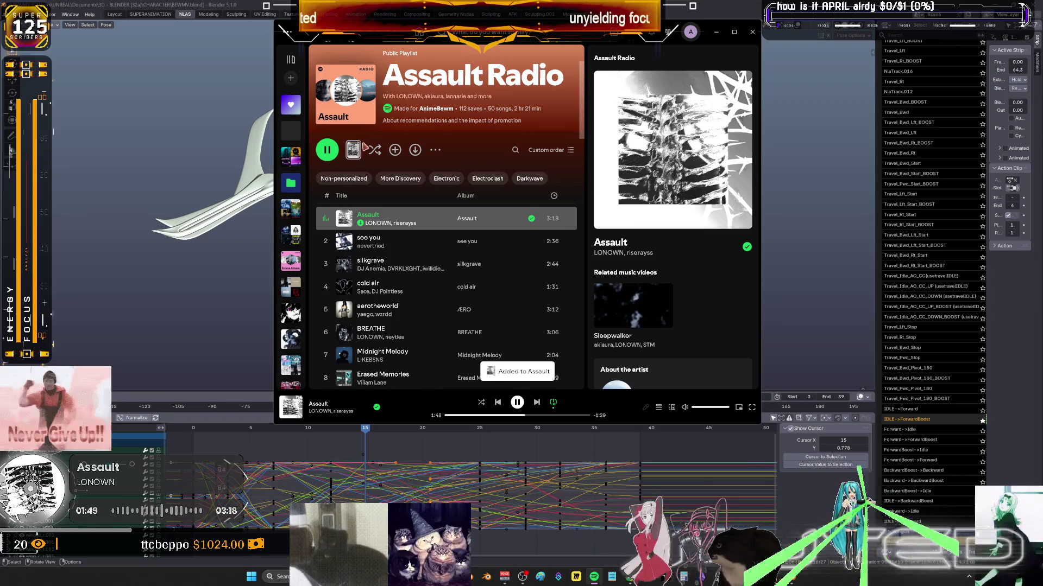
Search Liked Songs for 'apex' and add By the Way to the Assault playlist.
left_click(290, 104)
left_click(519, 151)
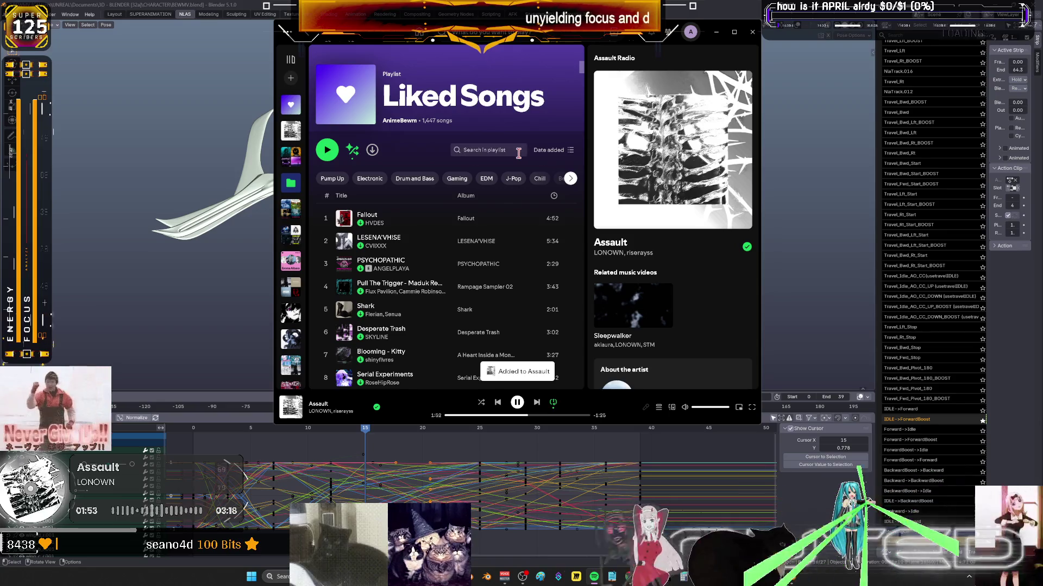
type("apex")
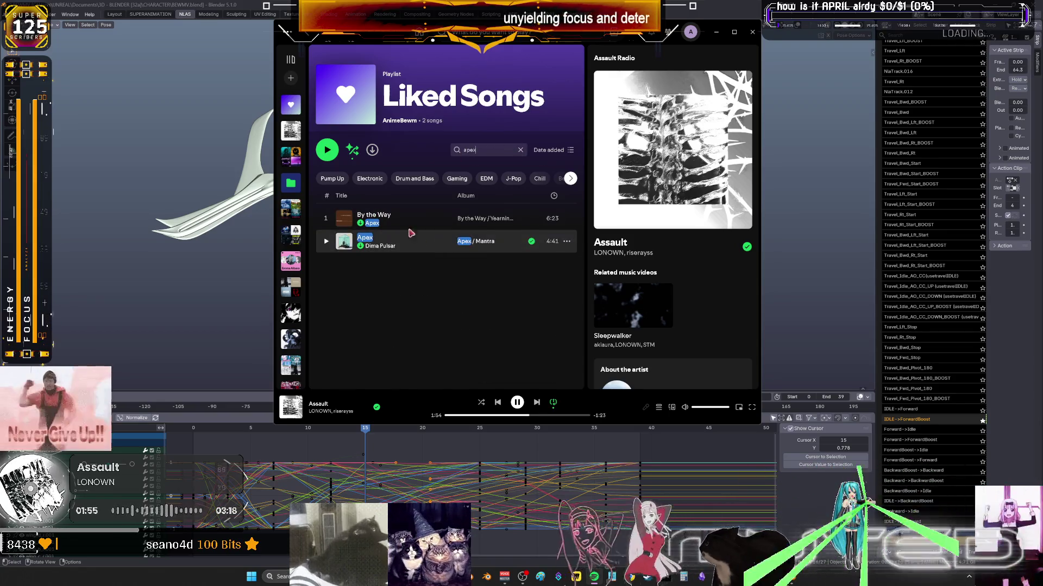
right_click(411, 228)
mouse_move(459, 237)
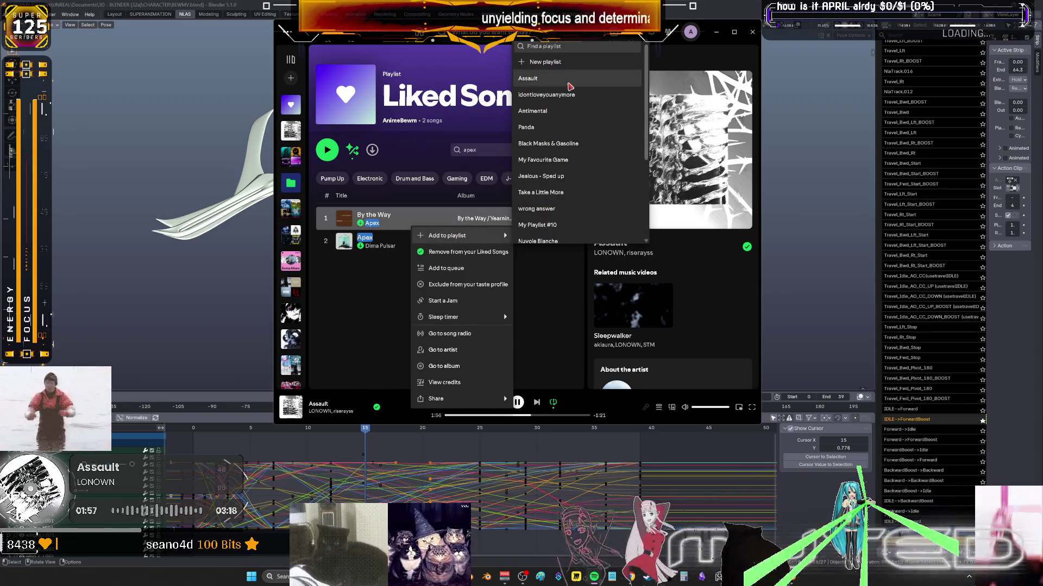
left_click(534, 78)
Search Liked Songs for 'chrome' and add Chrome Hearts to the Assault playlist.
left_click_drag(486, 152, 424, 166)
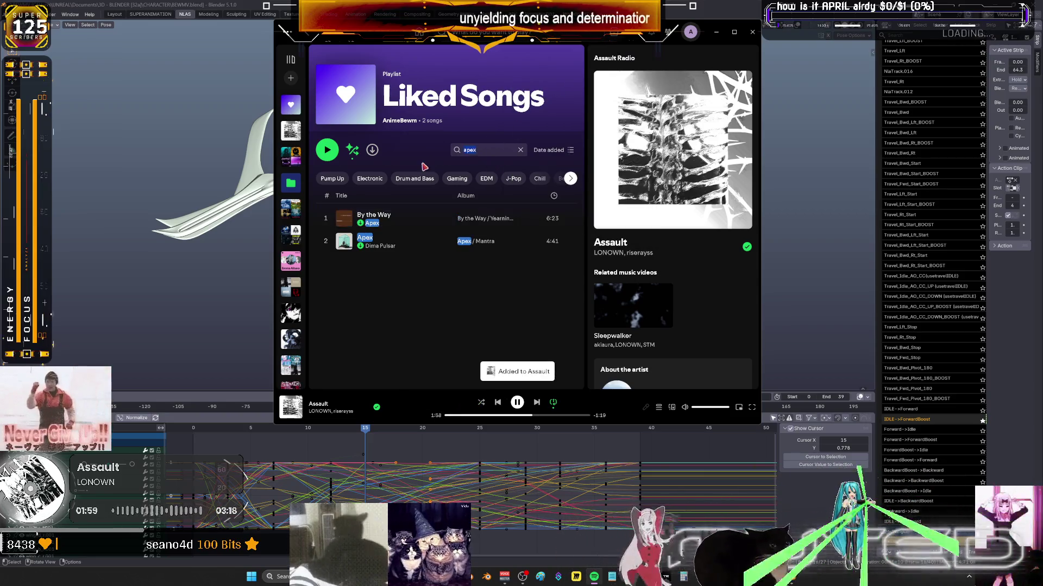
type("chrome")
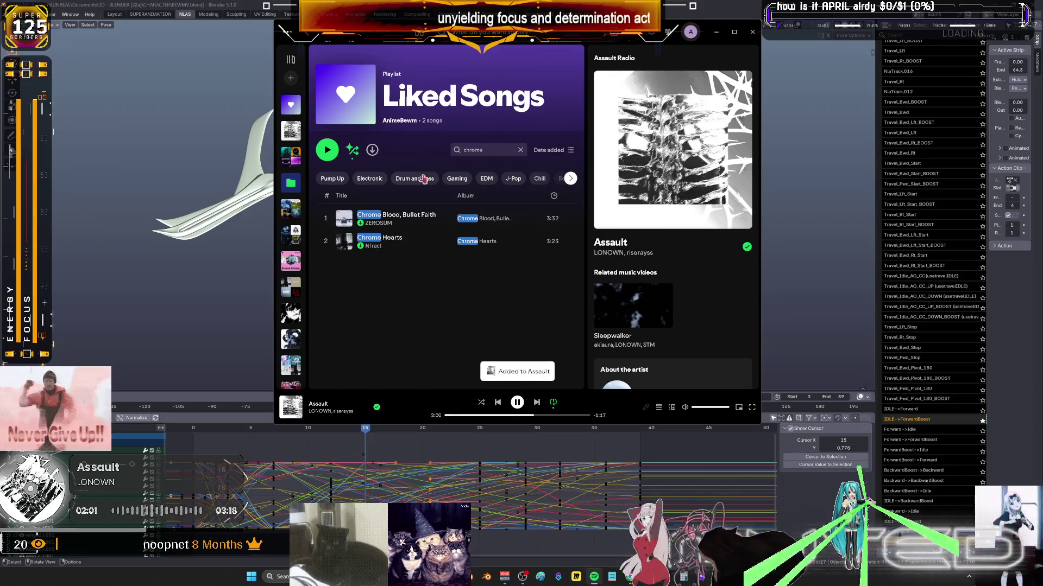
right_click(432, 245)
mouse_move(483, 66)
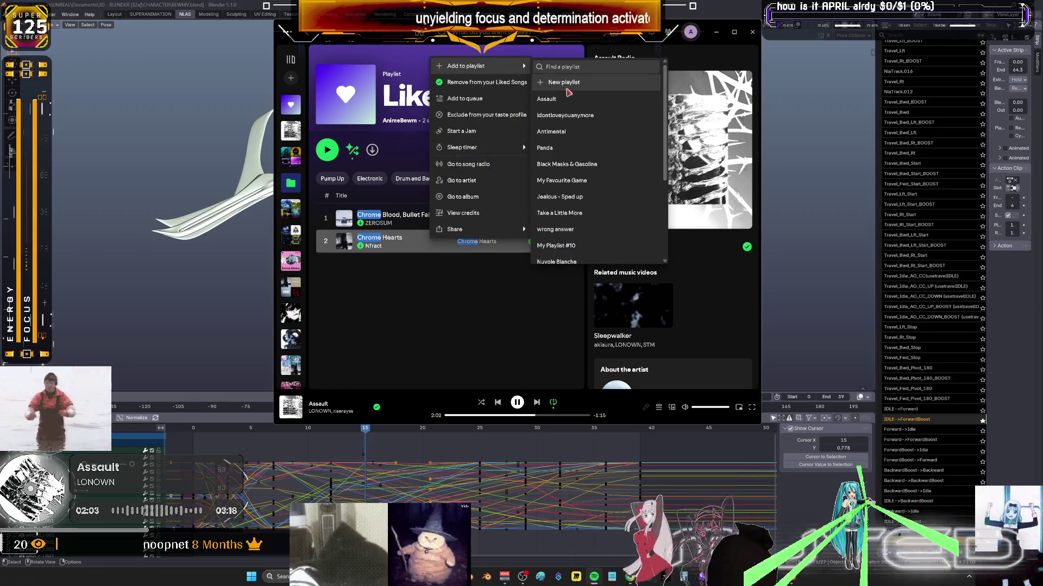
left_click(546, 98)
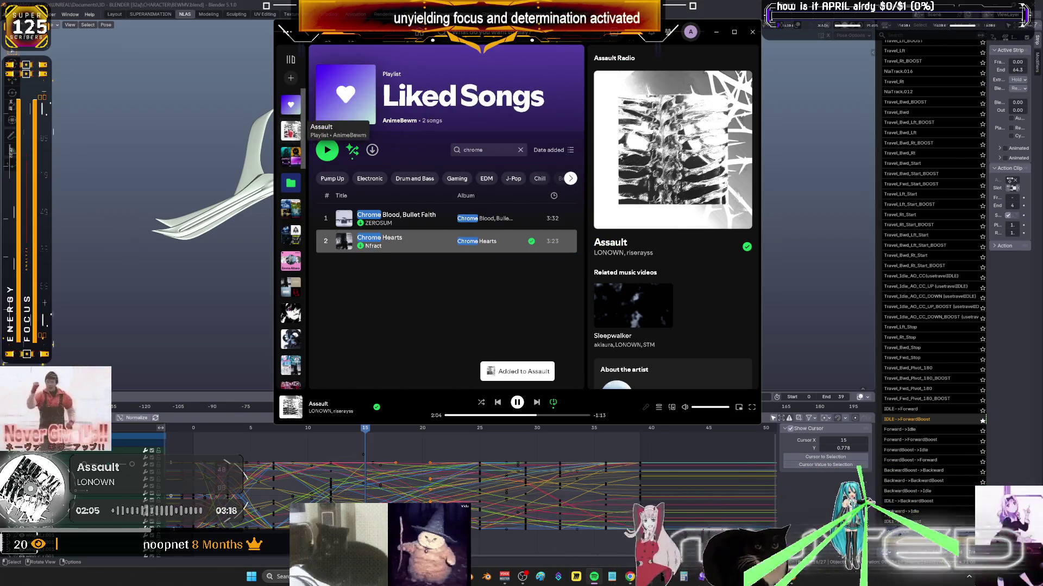
Turn on Smart Shuffle for the Assault playlist and play Assault from the top.
left_click(290, 131)
left_click(352, 150)
left_click(352, 150)
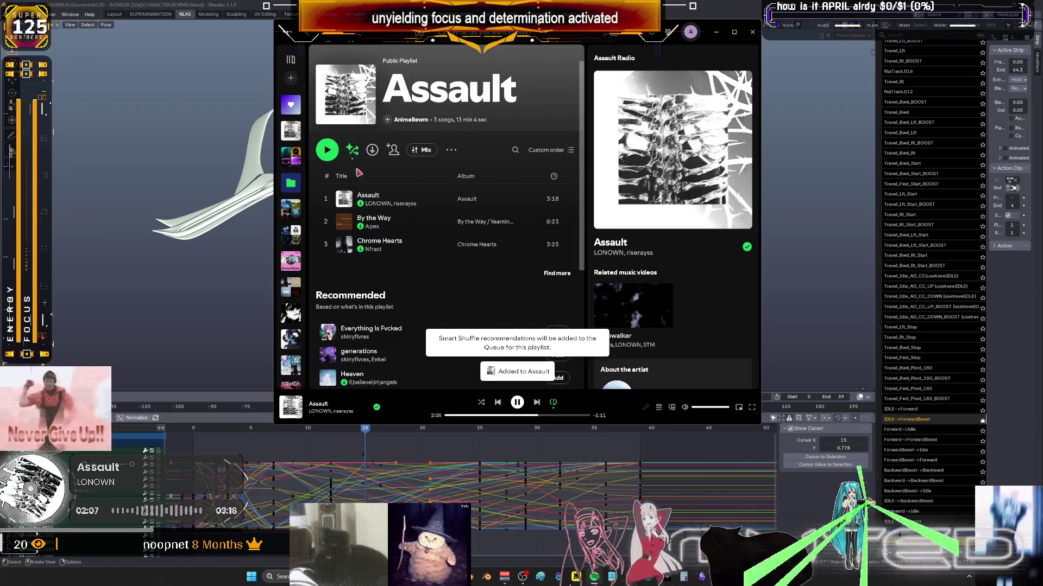
left_click(327, 150)
double_click(380, 199)
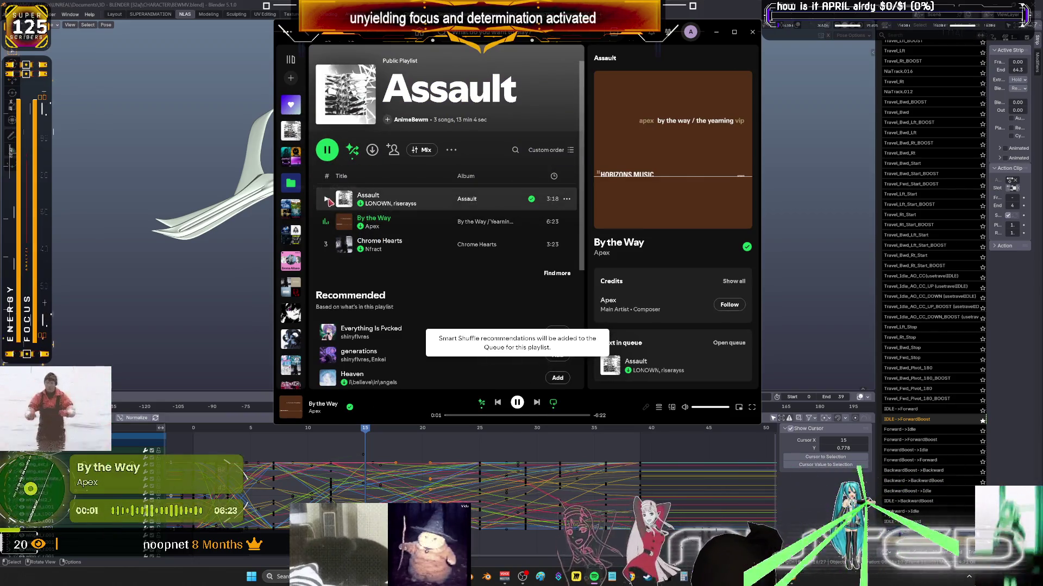
Look over the playing Assault playlist, then minimize Spotify to return to Blender.
scroll(449, 271, "down", 4)
scroll(460, 283, "up", 2)
scroll(460, 284, "up", 5)
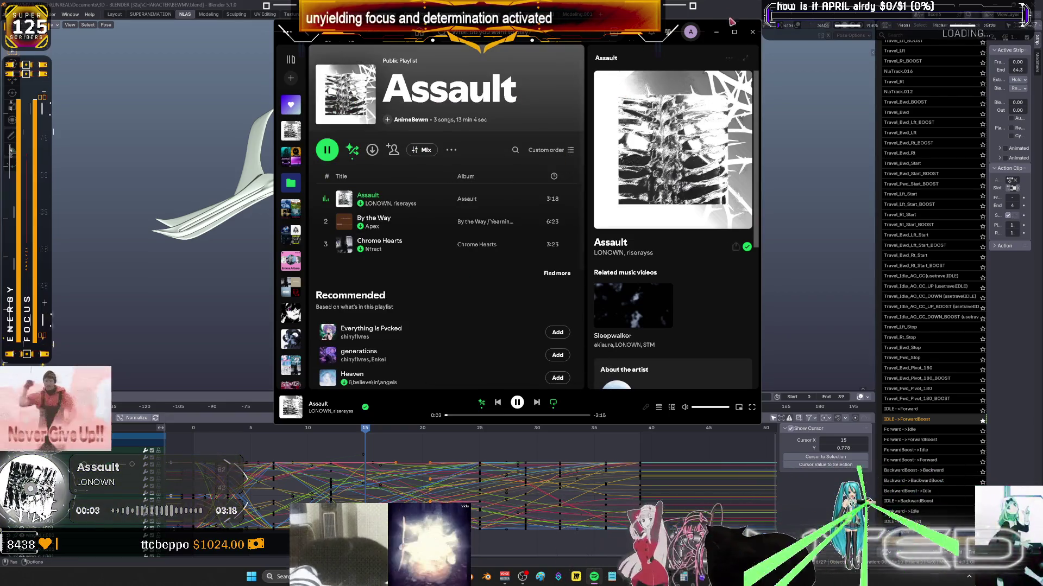
left_click(972, 395)
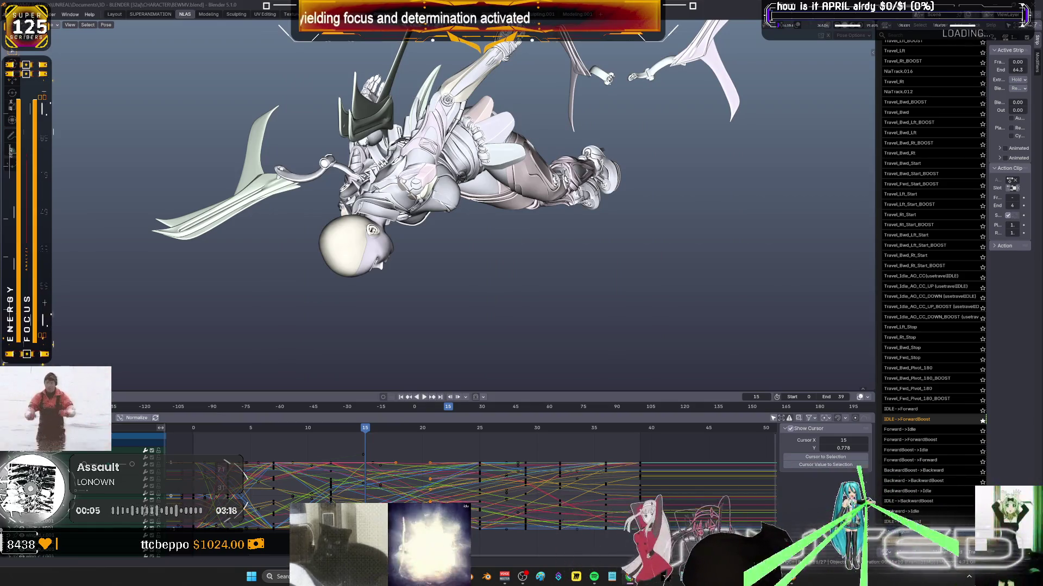
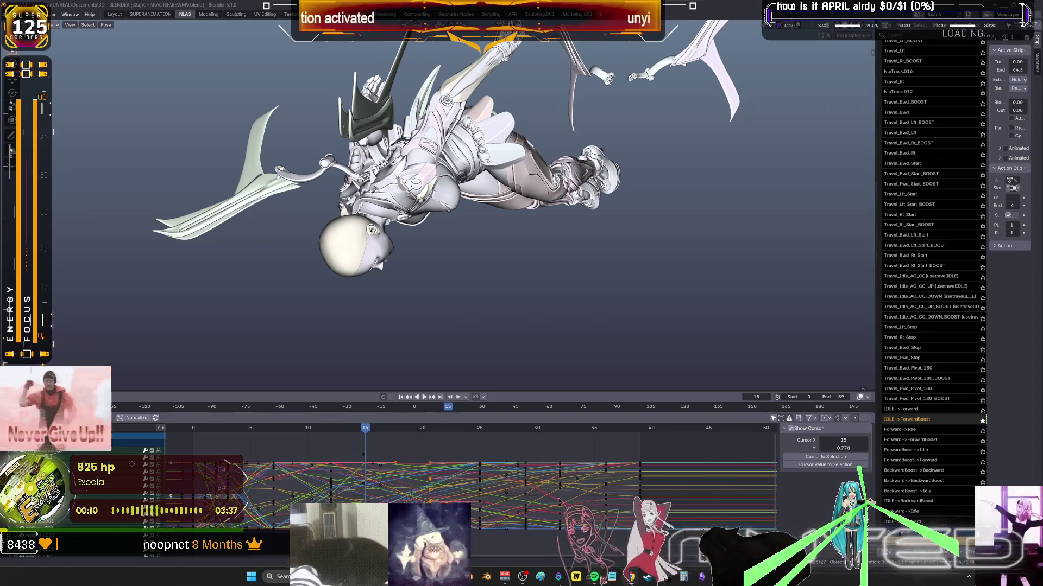
Skip ahead and hide '825 hp' so 'Chrome Hearts' plays, then minimize Spotify.
left_click(593, 576)
left_click(487, 415)
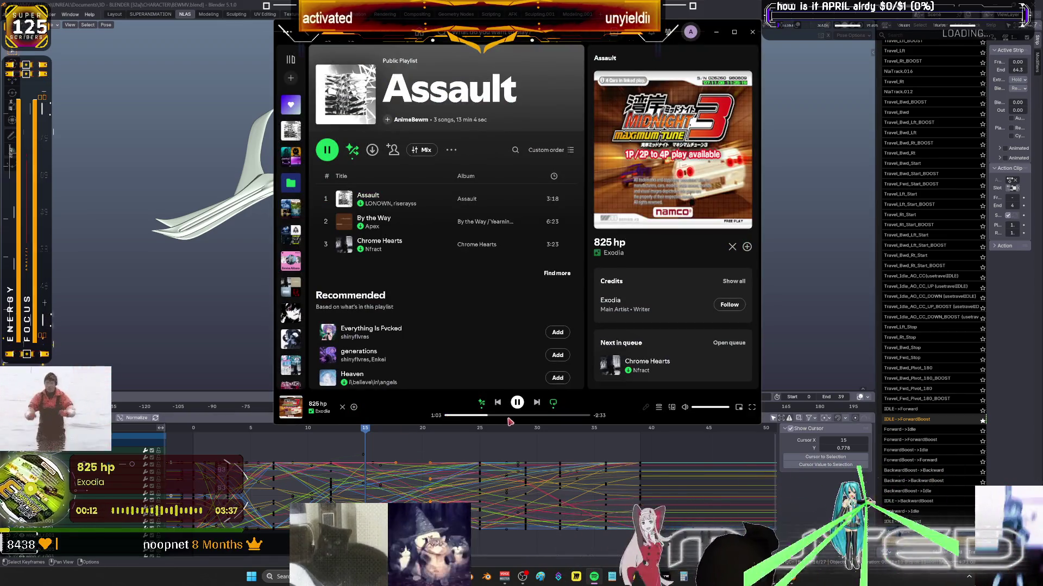
left_click(342, 407)
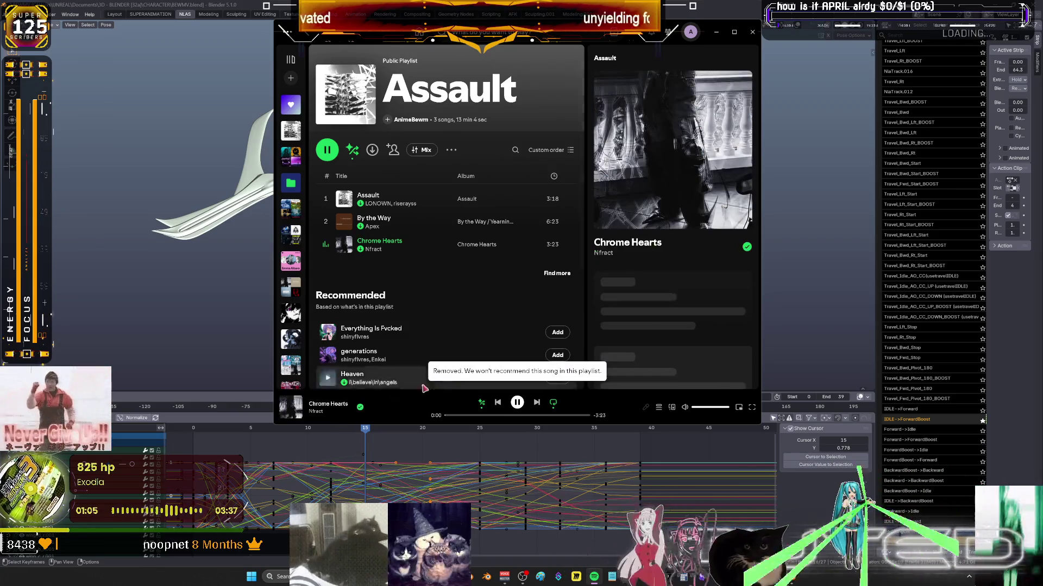
left_click(716, 33)
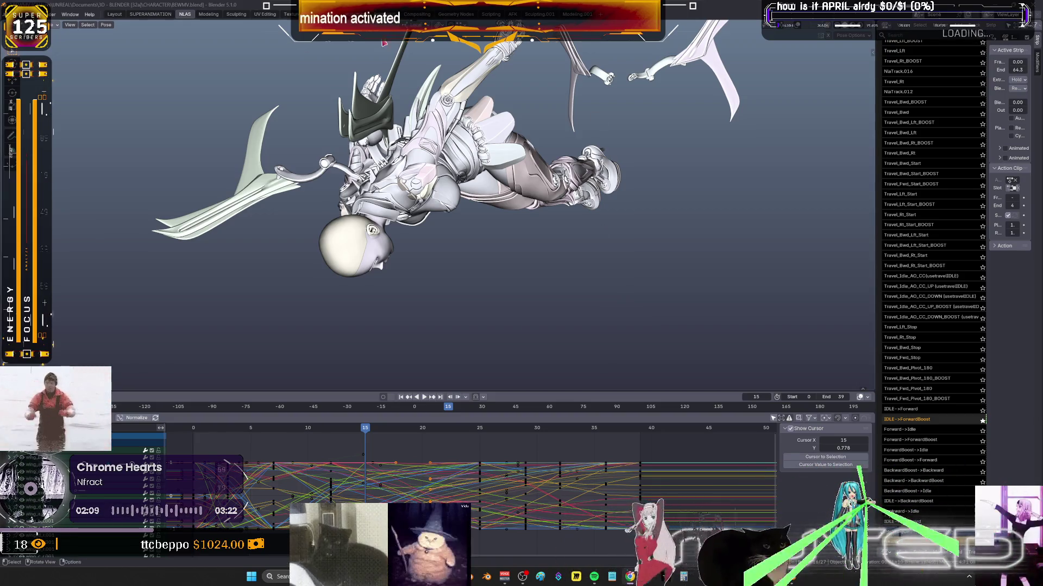
Rotate the wing bone at frame 20, key its rotation, and play the animation back.
middle_click_drag(670, 108, 458, 233)
left_click_drag(377, 430, 429, 433)
mouse_move(478, 294)
middle_mouse_down()
mouse_move(552, 263)
mouse_move(518, 262)
mouse_move(491, 289)
mouse_move(437, 124)
mouse_move(439, 201)
middle_mouse_up()
key("ctrl+Tab")
key("r")
right_click(404, 160)
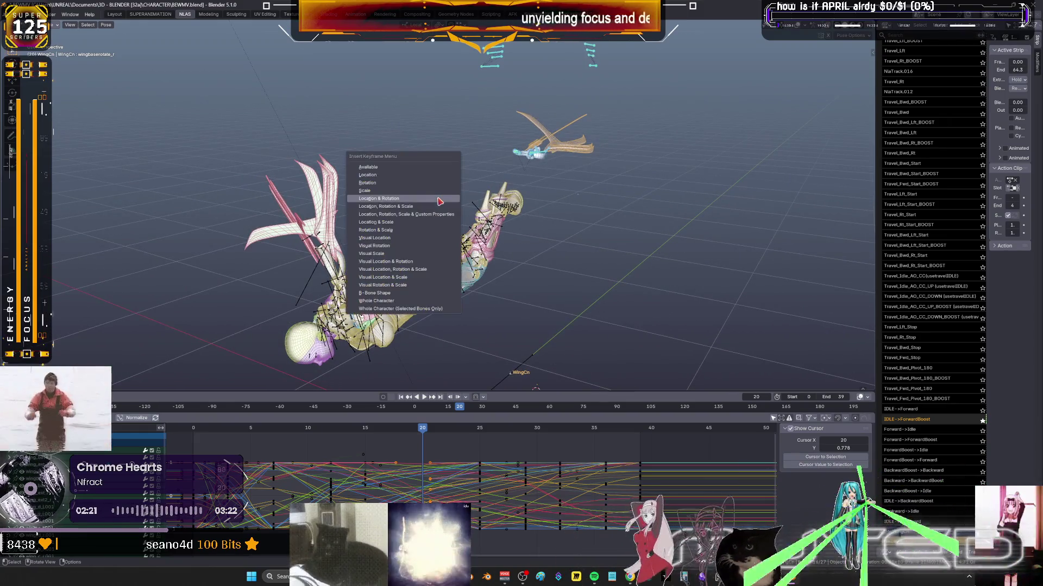
left_click(435, 278)
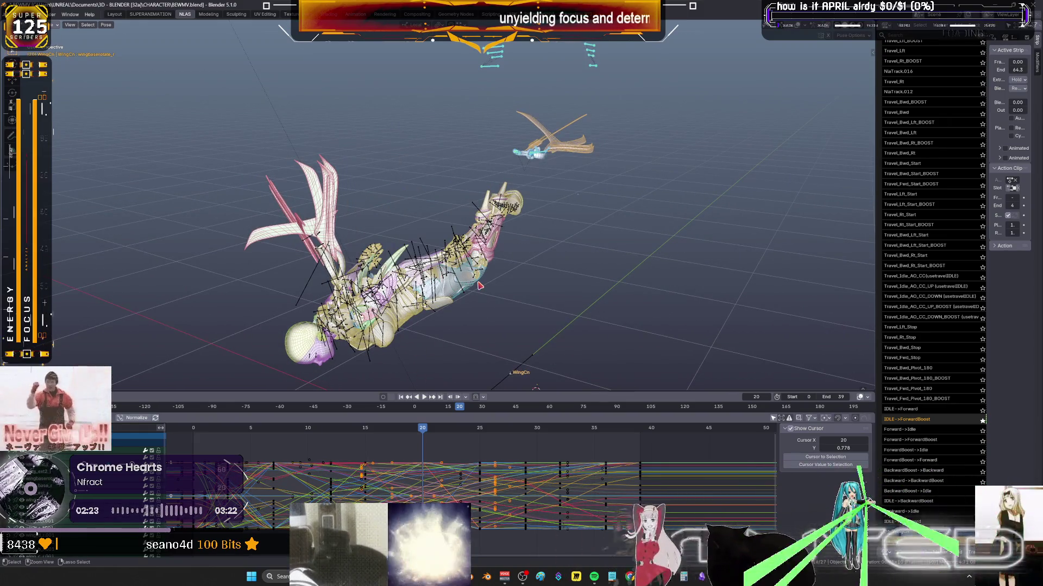
key("k")
left_click(462, 267)
key("space")
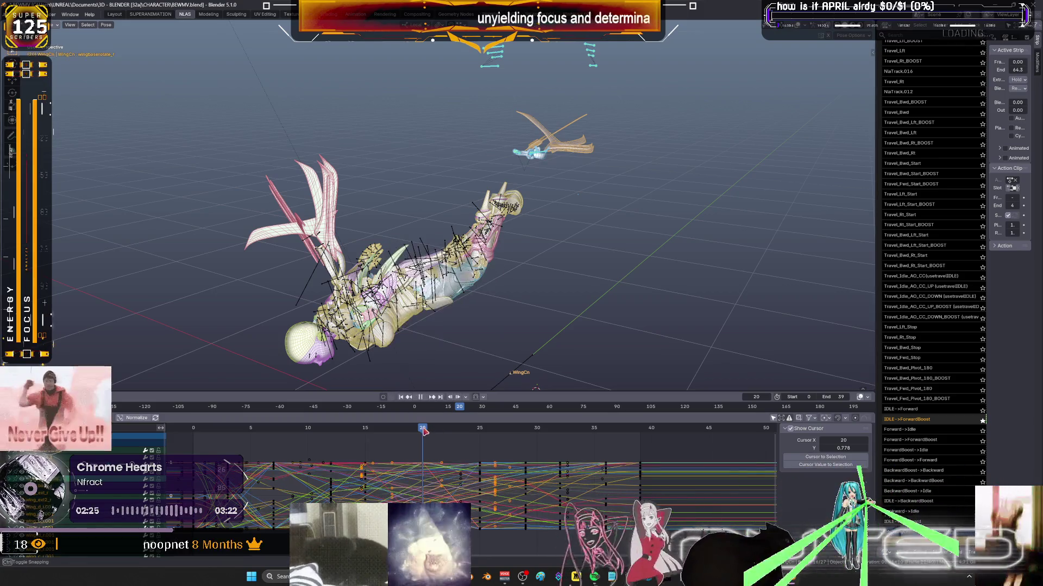
At frame 15, rotate the wing and box-select the wing-tip bones.
left_click_drag(353, 430, 364, 431)
key("r")
middle_click_drag(409, 293, 466, 265)
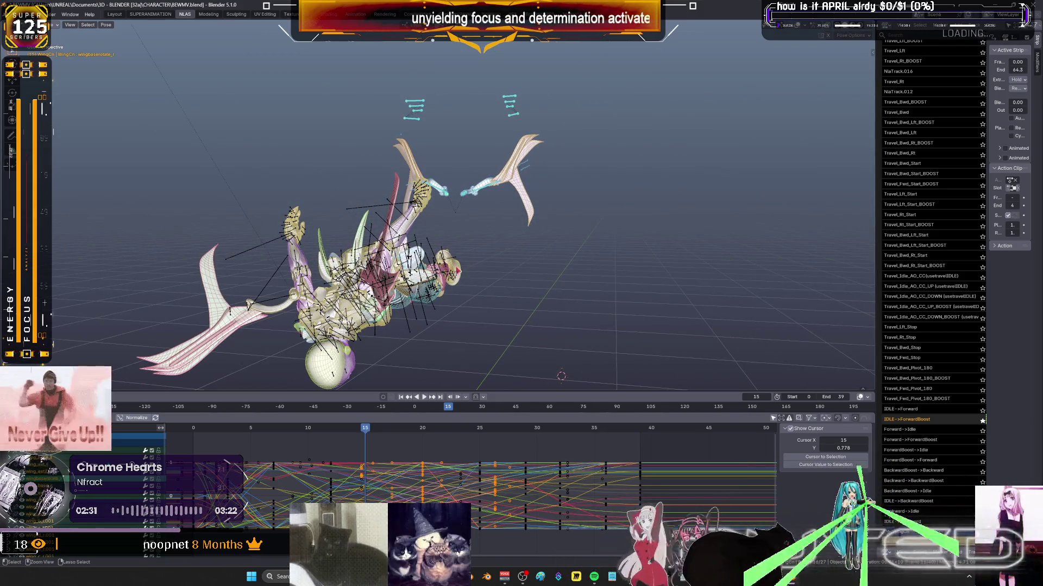
mouse_move(487, 205)
middle_mouse_down()
mouse_move(475, 138)
mouse_move(505, 125)
middle_mouse_up()
left_click_drag(333, 179, 276, 112)
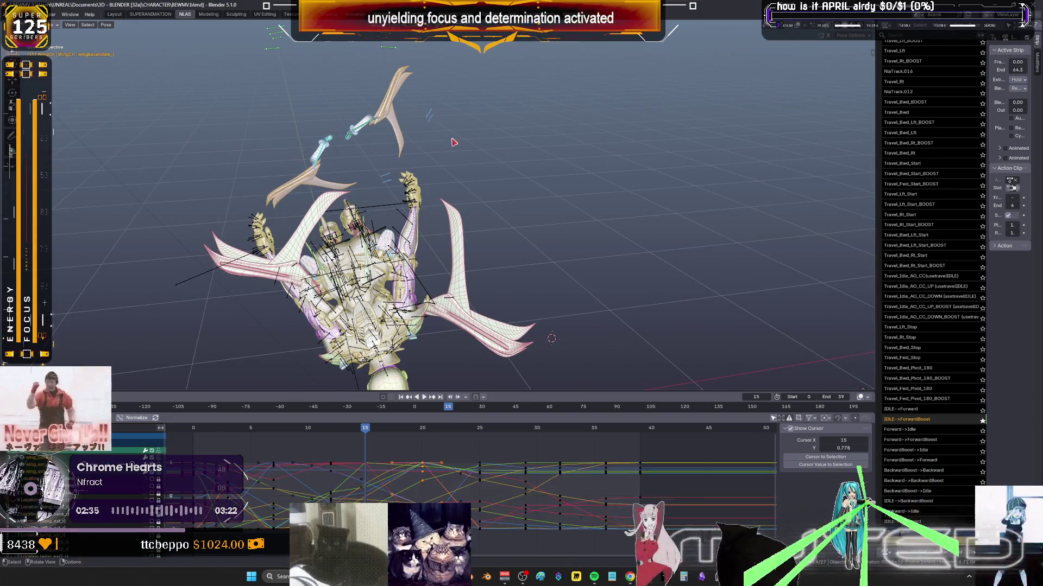
key("alt+r")
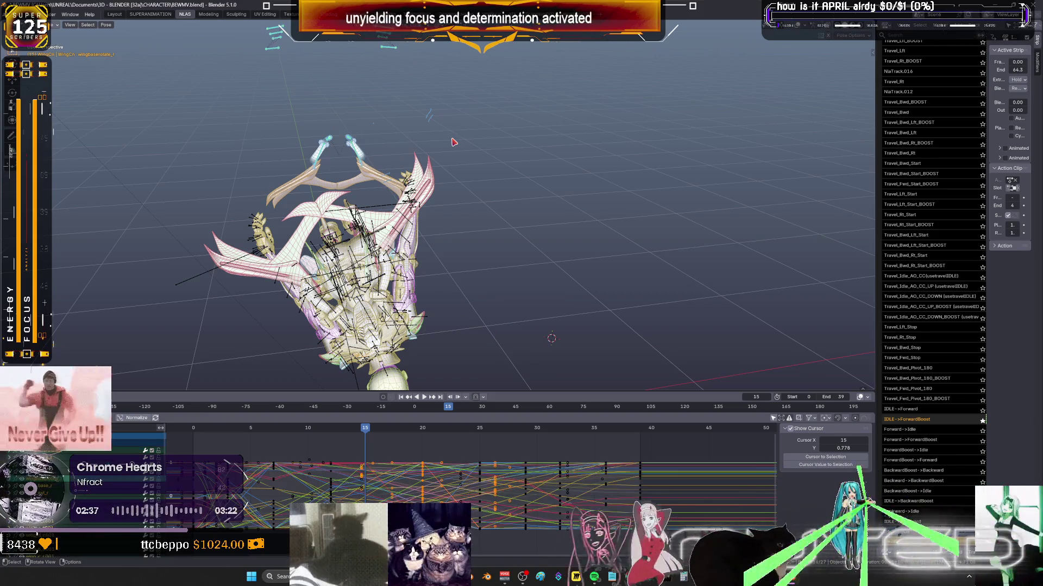
left_click_drag(417, 158, 253, 108)
right_click(382, 134)
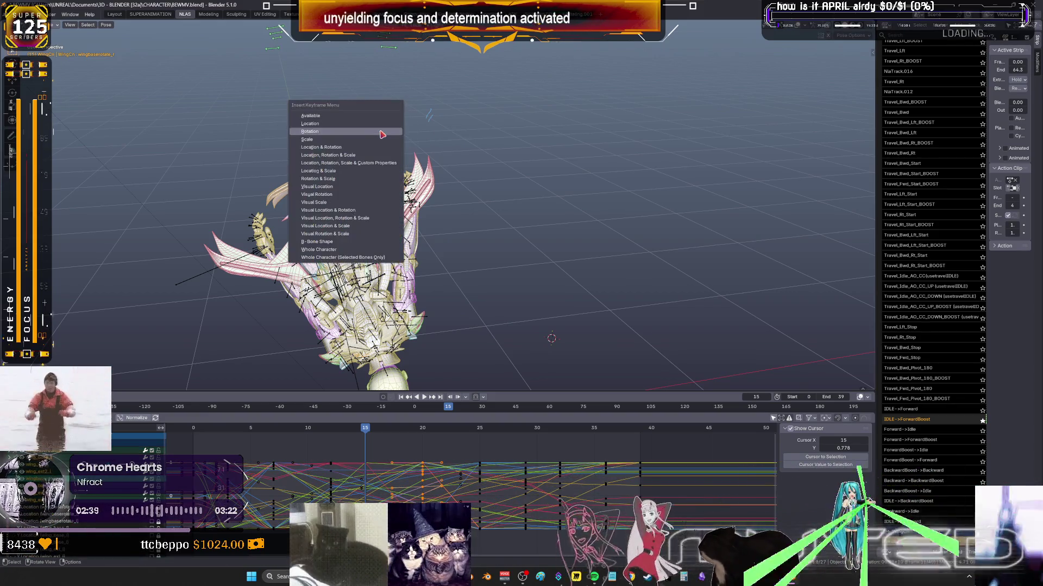
Scrub the timeline to preview the wing motion, ending in a top-down view.
mouse_move(367, 428)
left_mouse_down()
mouse_move(554, 421)
mouse_move(253, 413)
mouse_move(365, 417)
left_mouse_up()
middle_click_drag(413, 272, 326, 228)
middle_click_drag(543, 267, 435, 268)
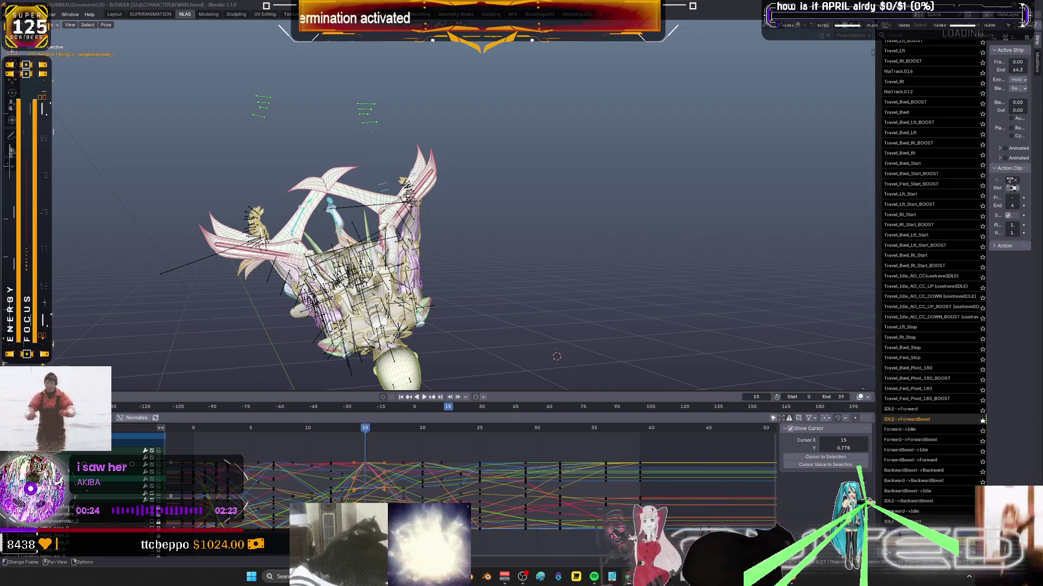
Bring Spotify's Assault playlist window to the front over Blender.
left_click(594, 579)
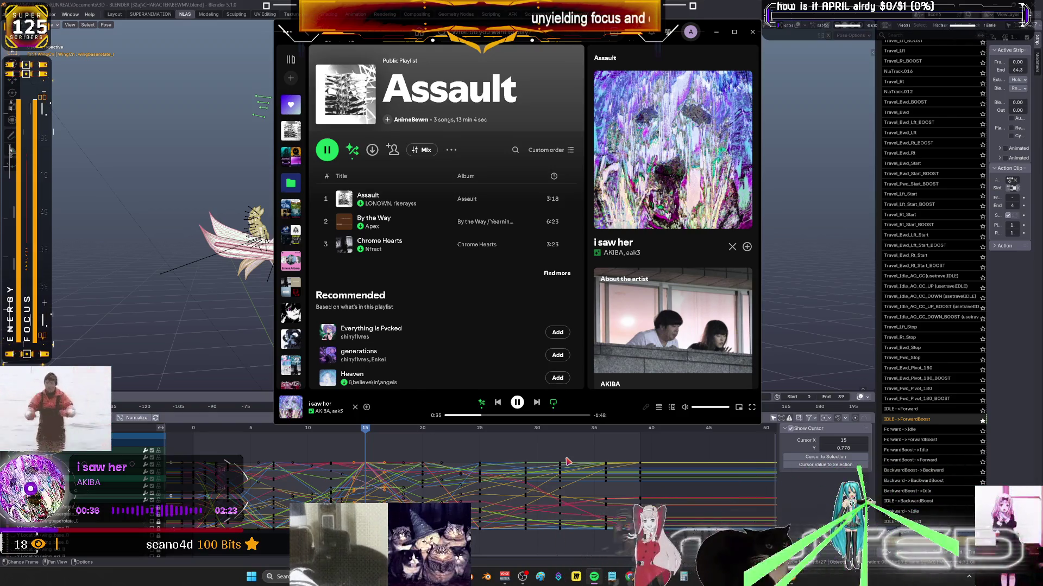
Minimize Spotify so Blender's rig curves at frame 15 show again.
left_click(778, 170)
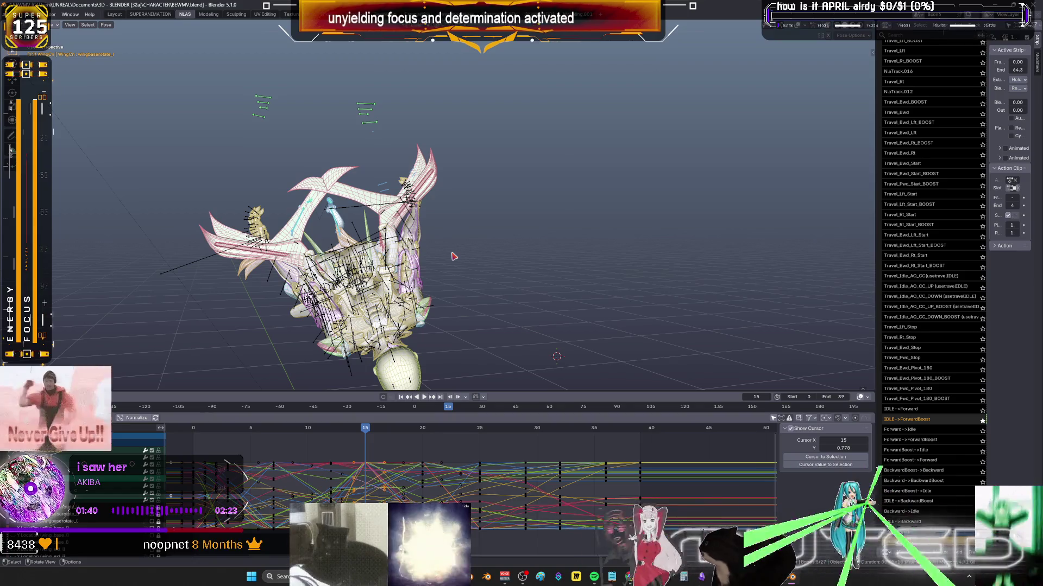
Box-select the top and wing-tip bones and move to frame 17.
middle_click_drag(491, 229, 392, 247)
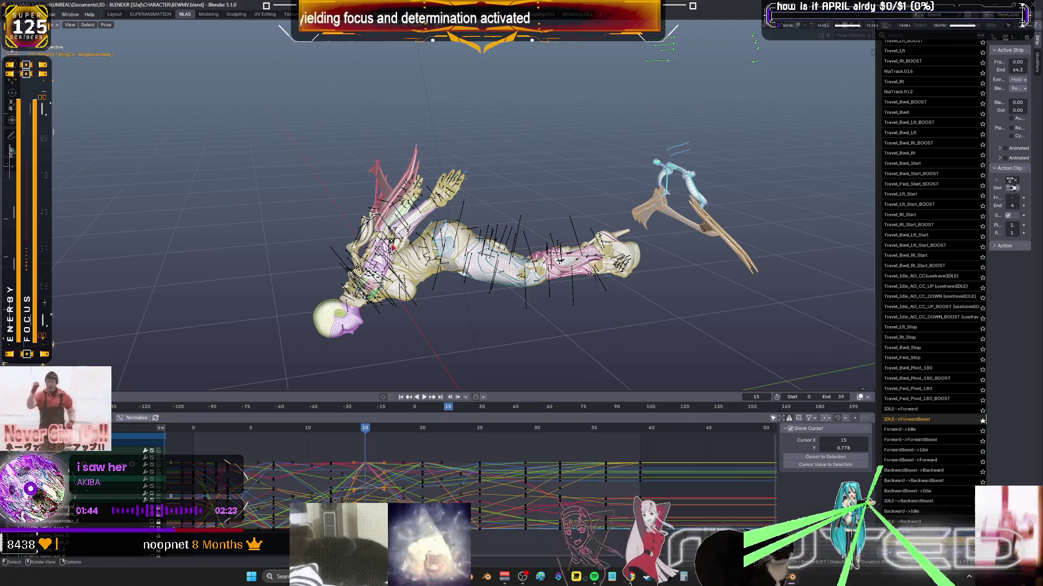
middle_click_drag(394, 248, 583, 158)
left_click_drag(594, 120, 395, 50)
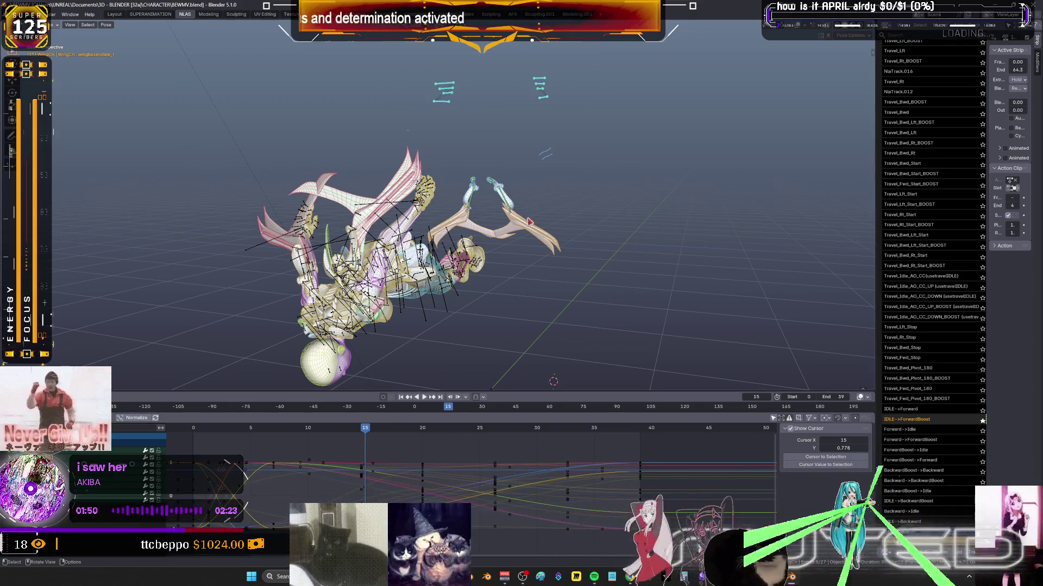
left_click_drag(569, 231, 453, 161)
key("shift+alt+z")
mouse_move(453, 161)
middle_mouse_down()
mouse_move(454, 321)
mouse_move(454, 300)
middle_mouse_up()
left_click_drag(365, 428, 388, 435)
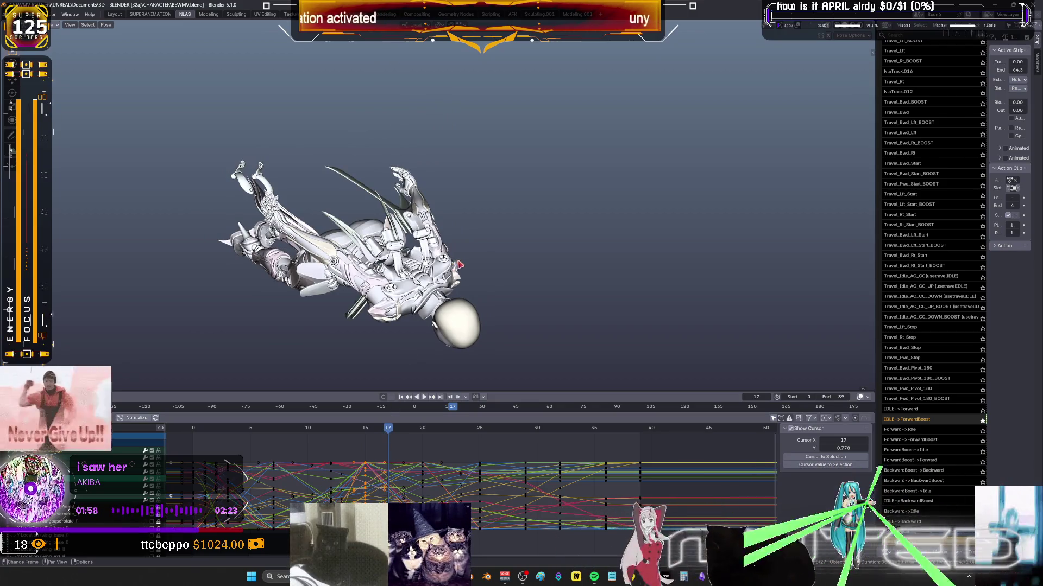
Key the wing bones' rotation at frame 17, then rotate the character with overlays hidden.
mouse_move(456, 266)
middle_mouse_down()
mouse_move(434, 259)
mouse_move(518, 230)
middle_mouse_up()
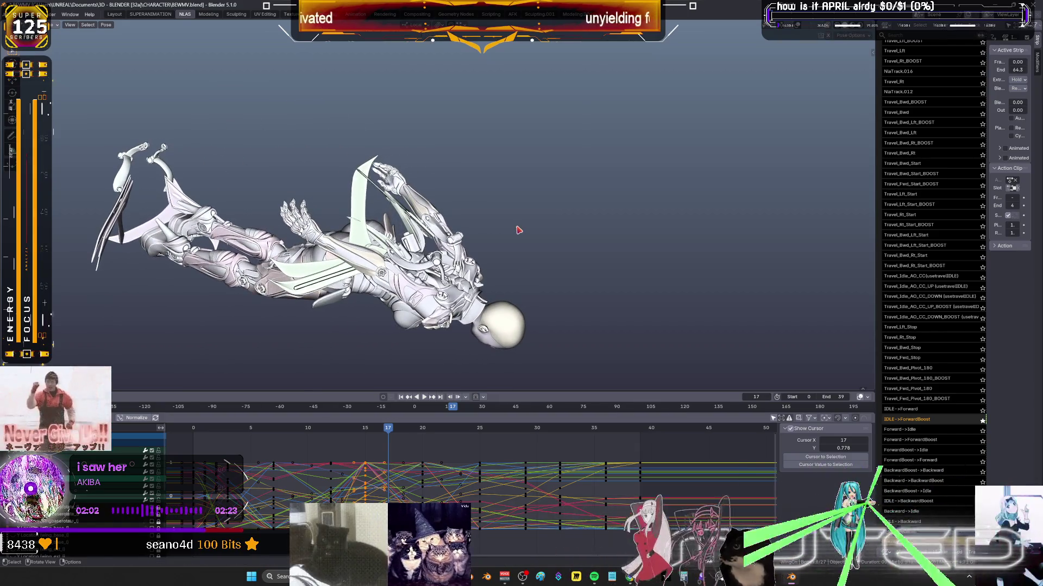
key("shift+alt+z")
right_click(518, 230)
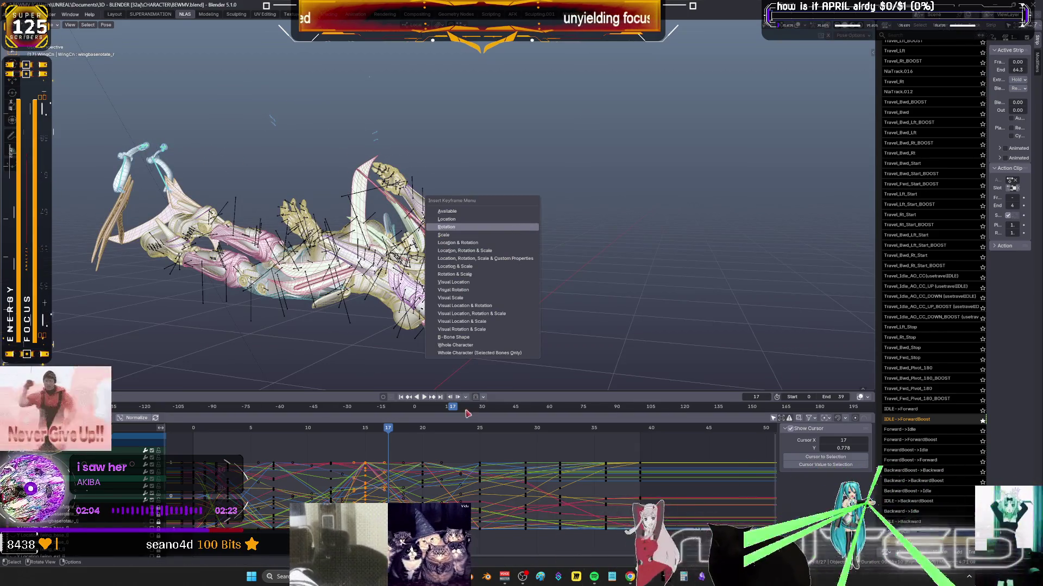
key("Escape")
key("space")
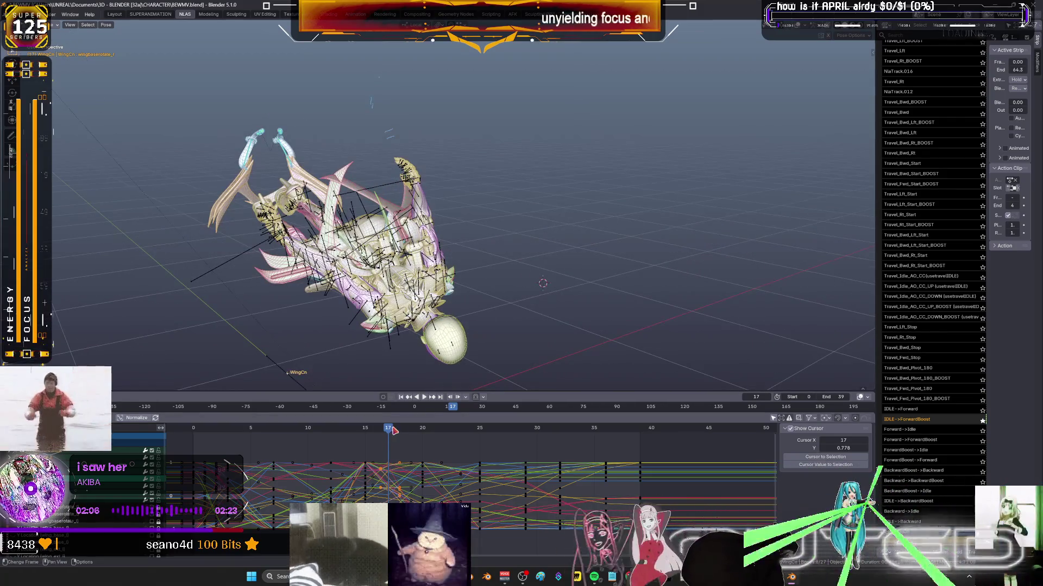
key("space")
key("shift+alt+z")
key("r")
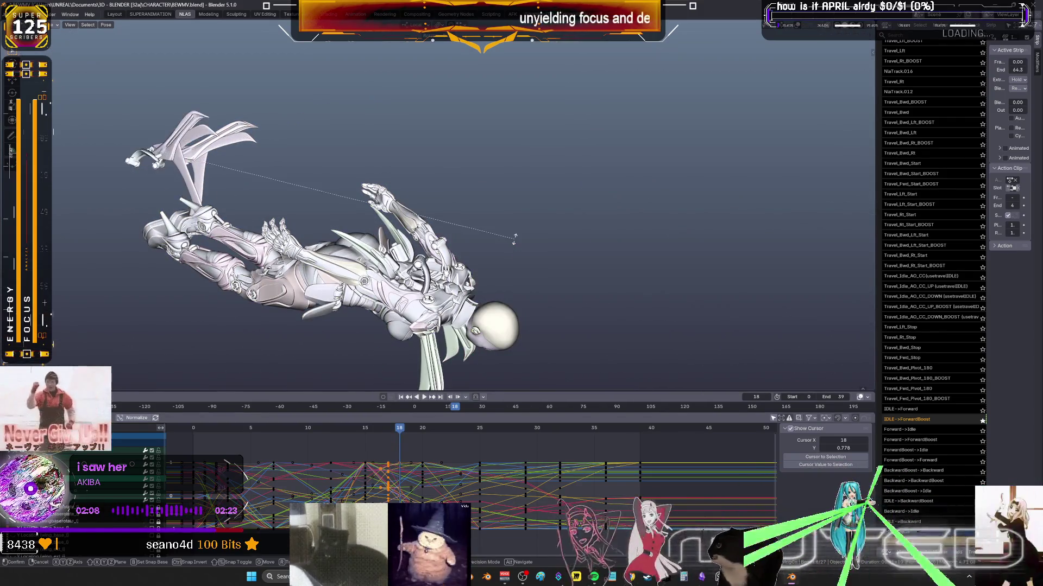
mouse_move(507, 240)
middle_mouse_down()
mouse_move(452, 263)
mouse_move(524, 298)
mouse_move(420, 275)
mouse_move(561, 230)
mouse_move(472, 197)
mouse_move(489, 207)
mouse_move(515, 187)
mouse_move(603, 215)
middle_mouse_up()
Frame the character and blend the wing pose toward neighbouring keys with the Breakdowner.
scroll(515, 188, "down", 3)
key("shift+alt+z")
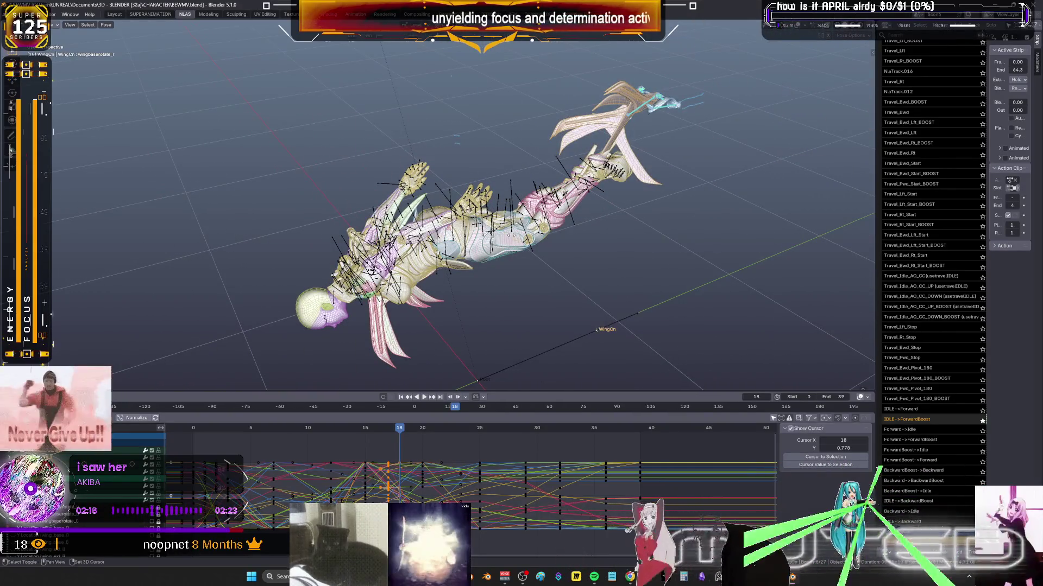
key("shift+e")
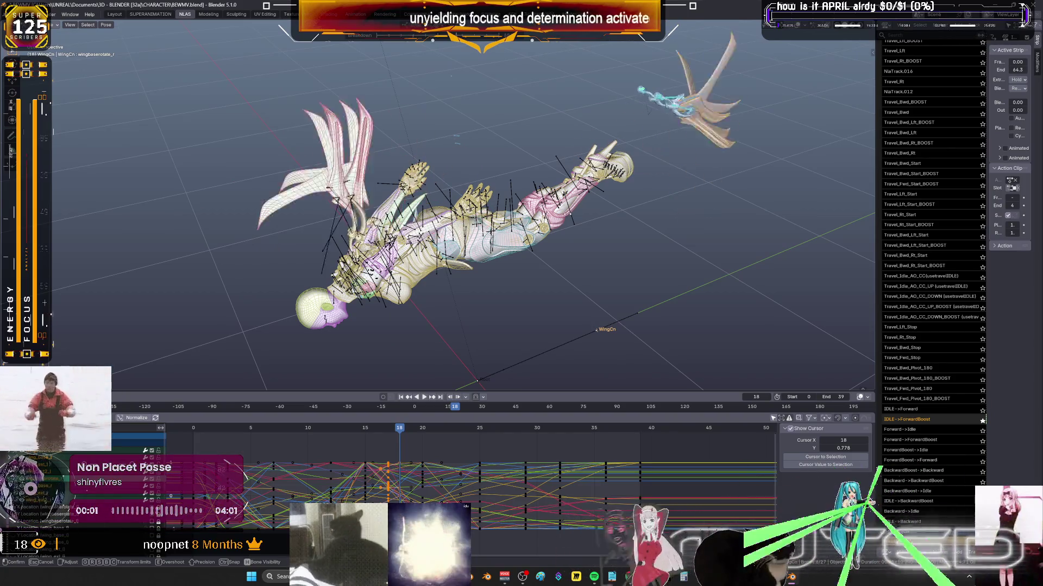
left_click(489, 228)
right_click(488, 229)
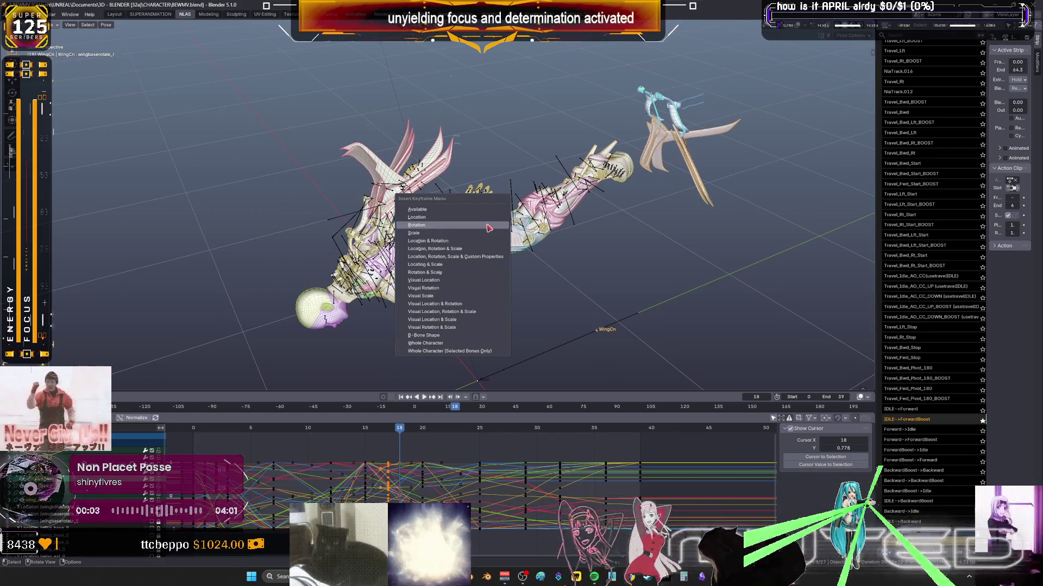
At frame 19, reset the wing bones' pose and key it.
key("Right")
mouse_move(516, 244)
middle_mouse_down()
mouse_move(585, 218)
mouse_move(532, 230)
middle_mouse_up()
key("alt+r")
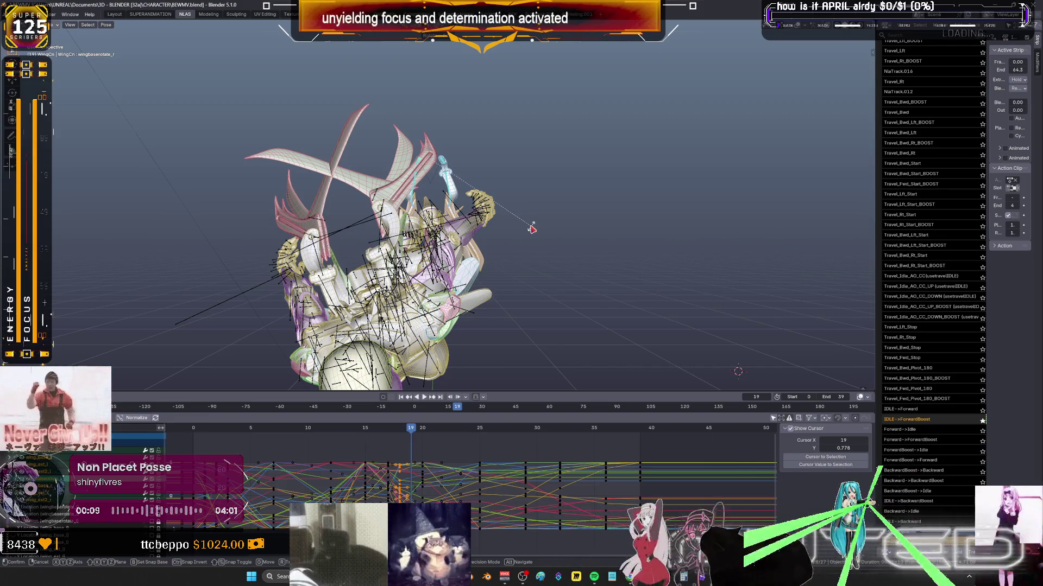
key("k")
key("Return")
At frame 20, blend an in-between wing pose with the Breakdowner.
key("Right")
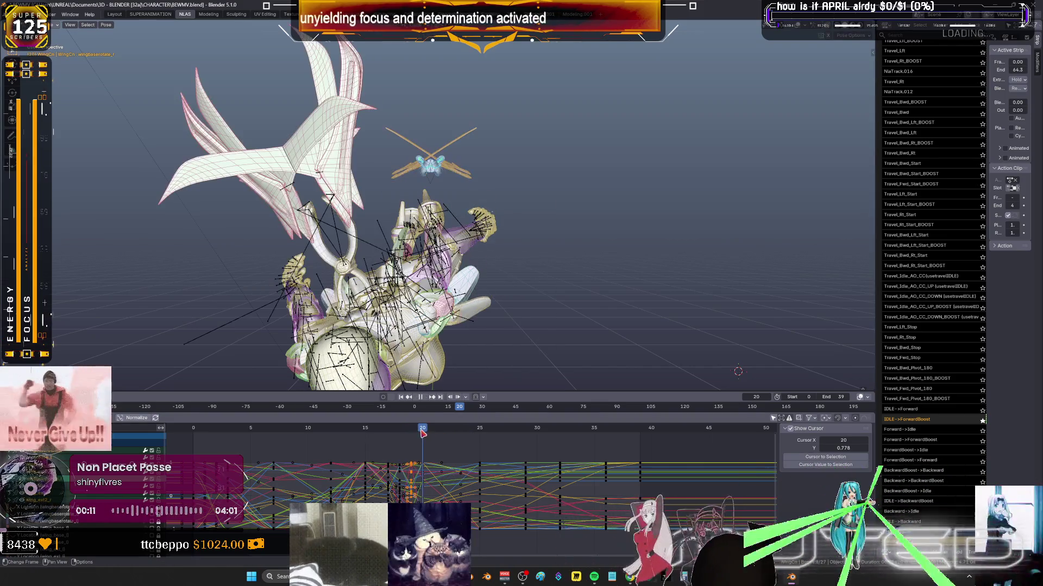
middle_click_drag(518, 291, 543, 272)
key("shift+e")
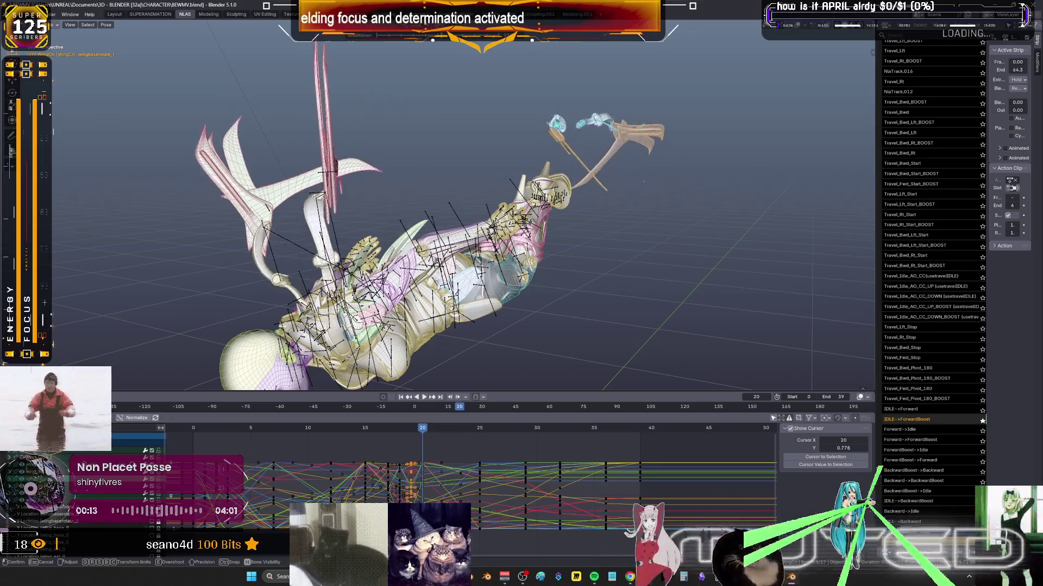
key("Return")
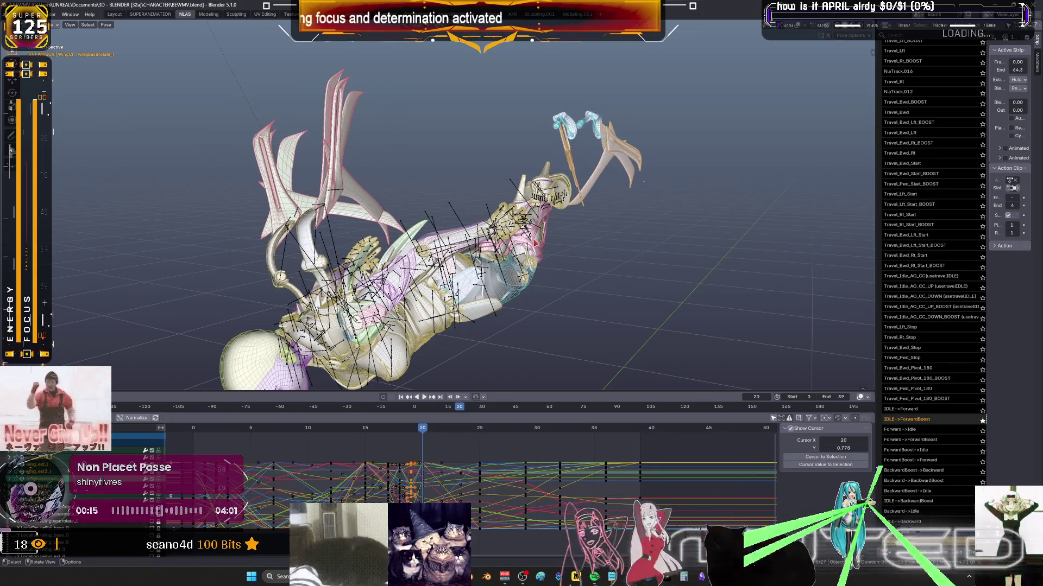
right_click(536, 243)
At frame 23, blend an in-between pose, rotate the wing bone, and key it.
left_click_drag(433, 441, 440, 432)
left_click_drag(471, 439, 422, 438)
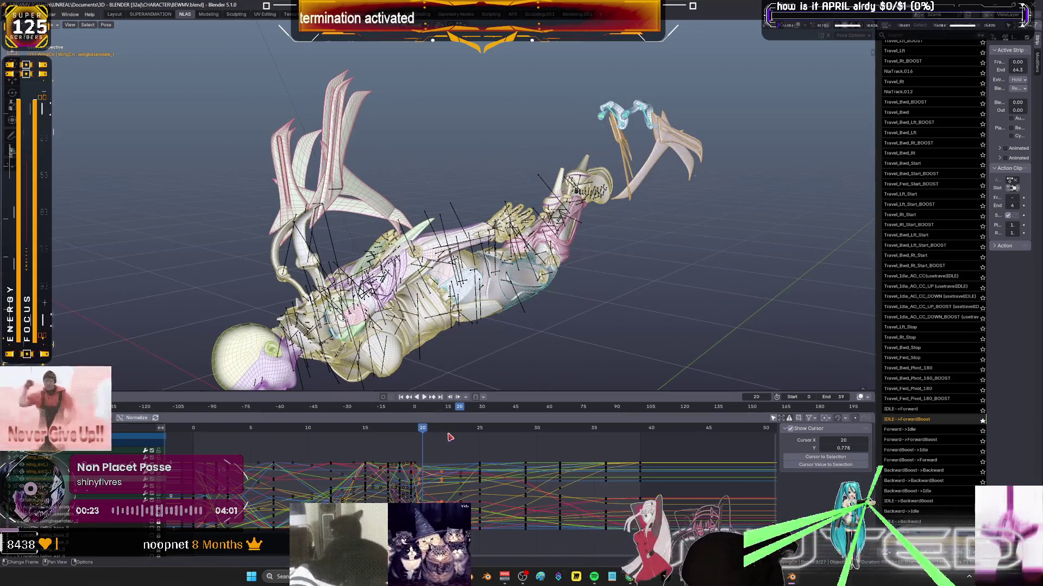
left_click(445, 435)
left_click(453, 434)
key("shift+e")
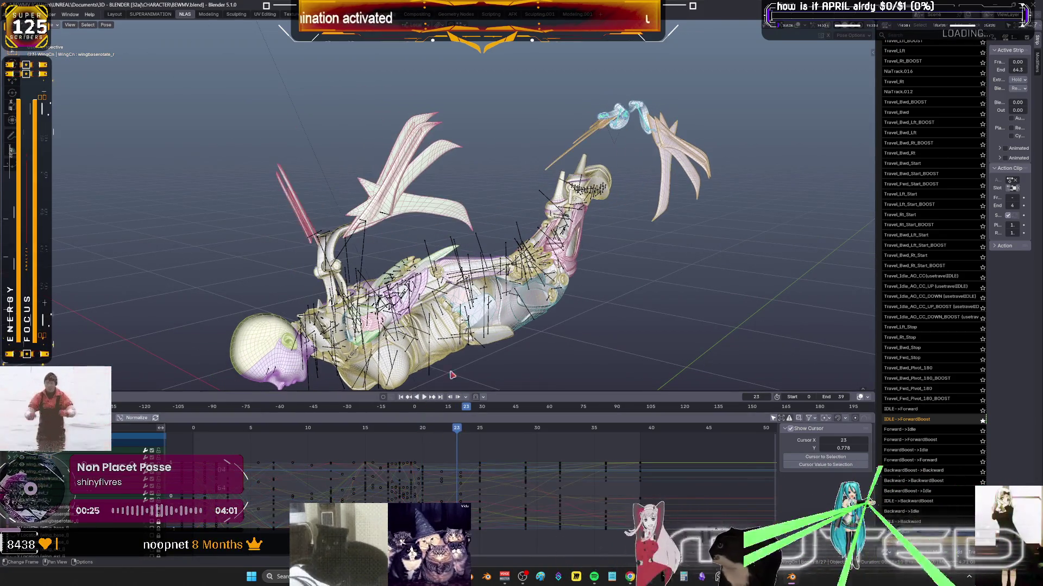
left_click(614, 253)
key("r")
left_click(614, 253)
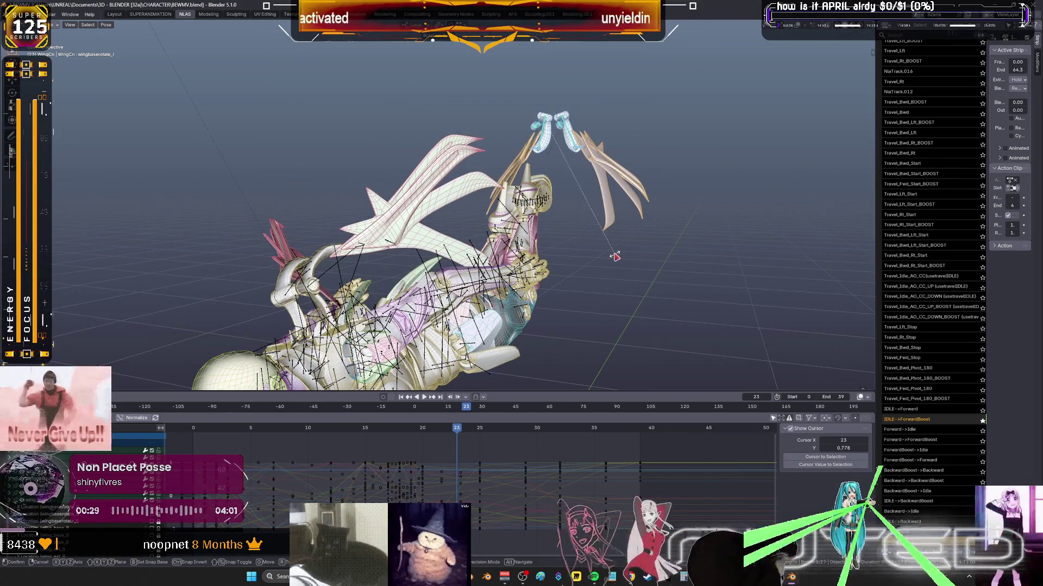
right_click(614, 254)
left_click(577, 287)
Play through the animation, key the posed bones' rotation again, and replay it.
key("space")
mouse_move(458, 431)
left_mouse_down()
mouse_move(627, 452)
mouse_move(413, 460)
mouse_move(434, 462)
left_mouse_up()
middle_click_drag(500, 243, 502, 236)
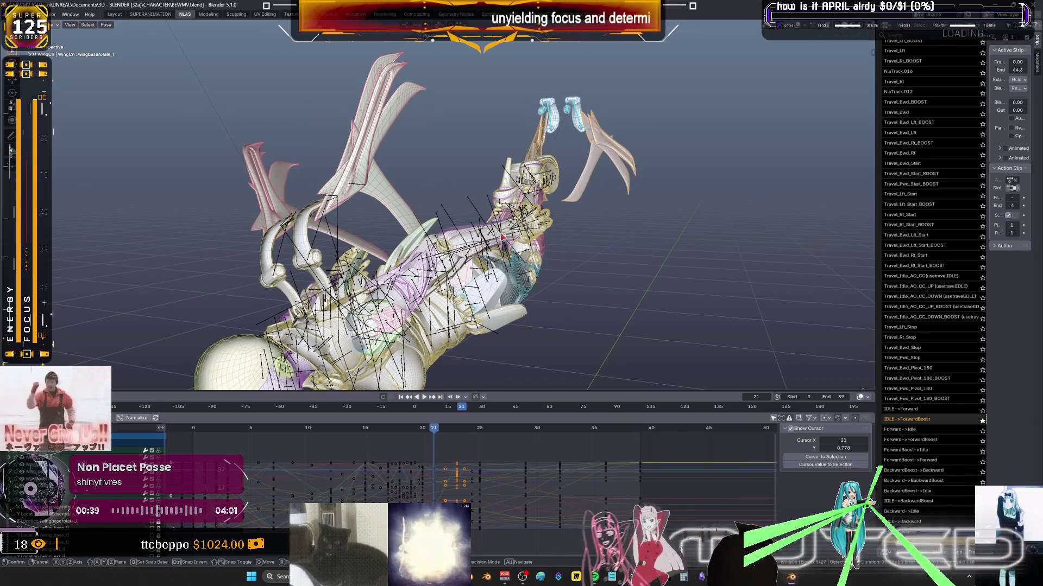
key("k")
left_click(503, 237)
key("space")
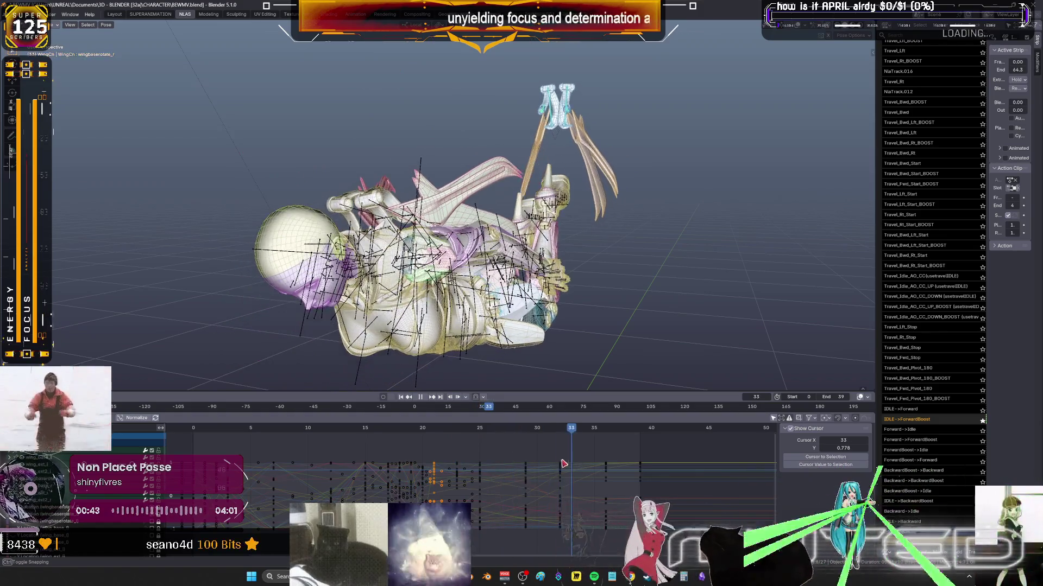
mouse_move(476, 460)
left_mouse_down()
mouse_move(323, 470)
mouse_move(360, 478)
left_mouse_up()
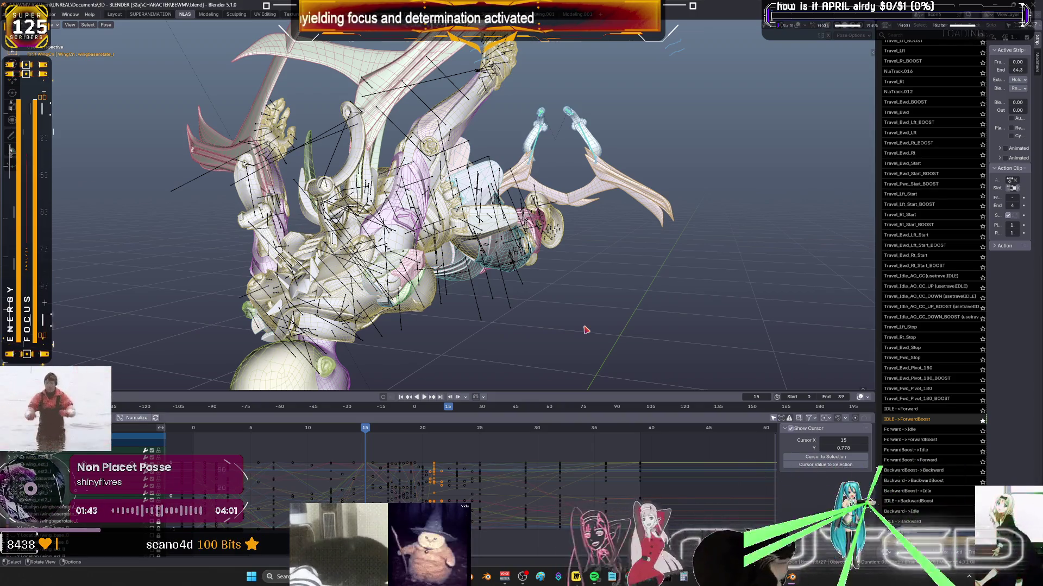
Show overlays, cancel a trial WingCn rotation, set frame 15, and maximize the Graph Editor.
mouse_move(520, 232)
middle_mouse_down()
mouse_move(554, 239)
mouse_move(633, 223)
mouse_move(551, 239)
mouse_move(556, 253)
middle_mouse_up()
mouse_move(556, 254)
left_mouse_down()
mouse_move(573, 234)
mouse_move(510, 234)
mouse_move(501, 243)
mouse_move(551, 240)
mouse_move(507, 298)
mouse_move(496, 286)
mouse_move(461, 319)
mouse_move(513, 317)
mouse_move(468, 326)
mouse_move(464, 312)
left_mouse_up()
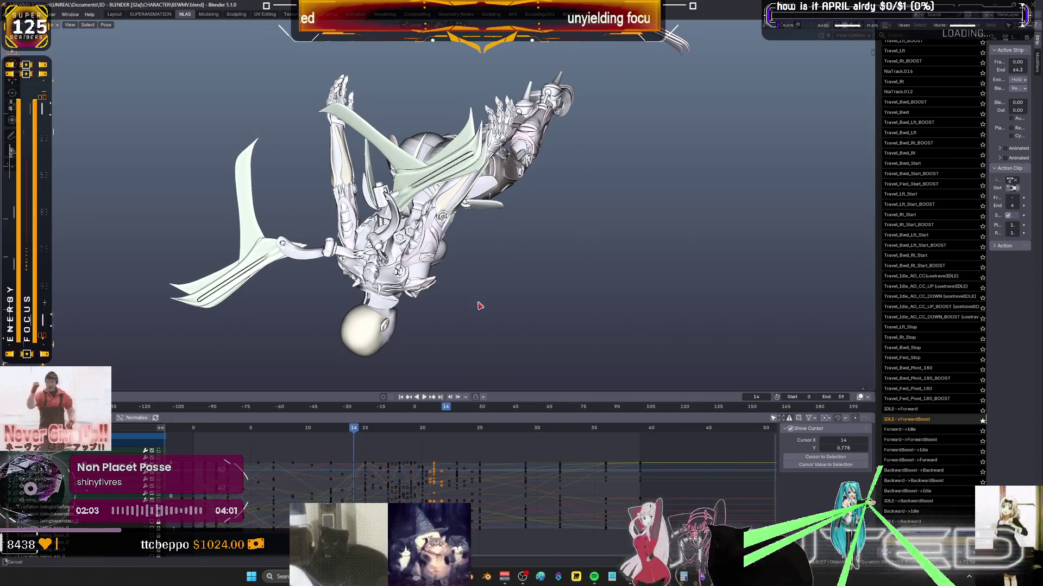
key("shift+alt+z")
key("r")
right_click(539, 220)
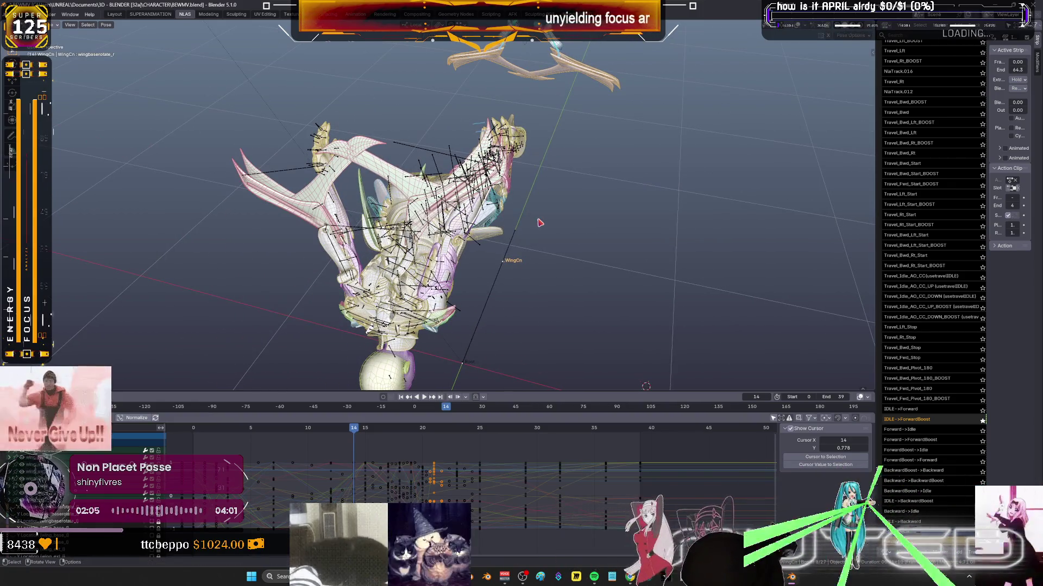
right_click(541, 222)
mouse_move(360, 429)
left_mouse_down()
mouse_move(348, 434)
mouse_move(366, 438)
mouse_move(307, 441)
mouse_move(475, 475)
left_mouse_up()
key("ctrl+space")
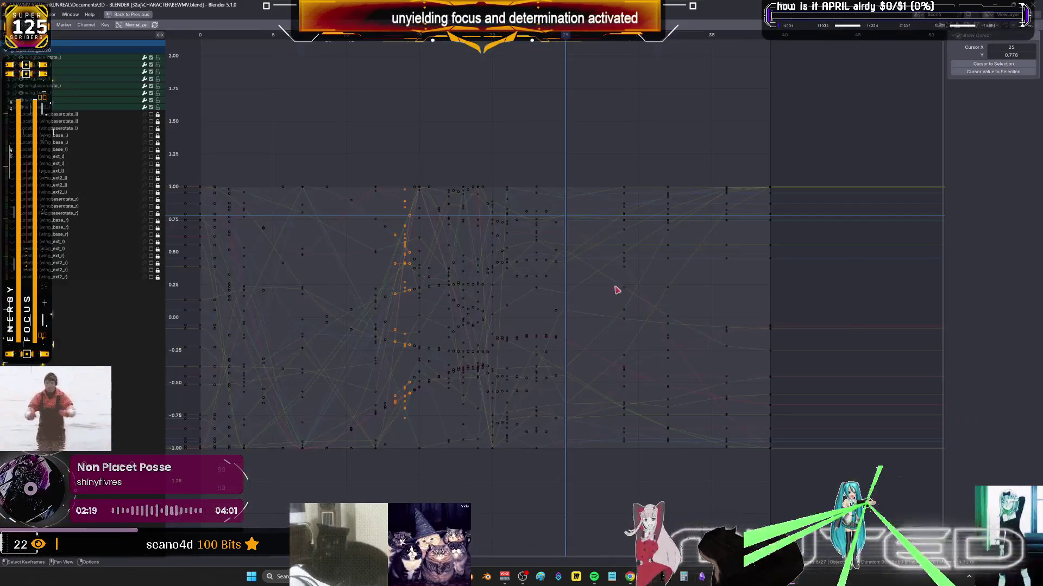
Shift the keys around frames 23–25 three frames later.
mouse_move(557, 154)
left_mouse_down()
mouse_move(503, 421)
mouse_move(501, 492)
mouse_move(495, 151)
left_mouse_up()
key("g")
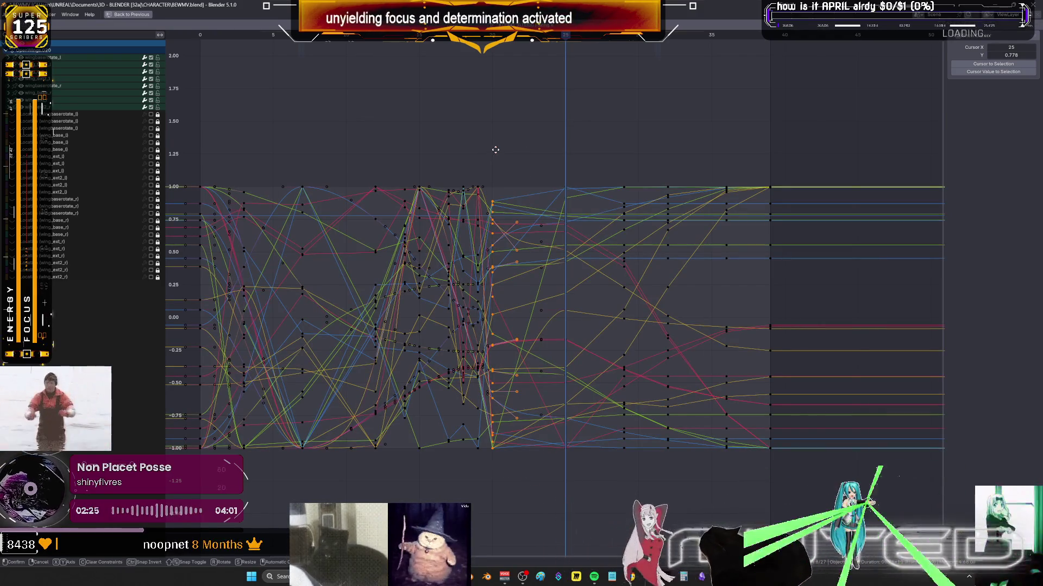
key("3")
key("Return")
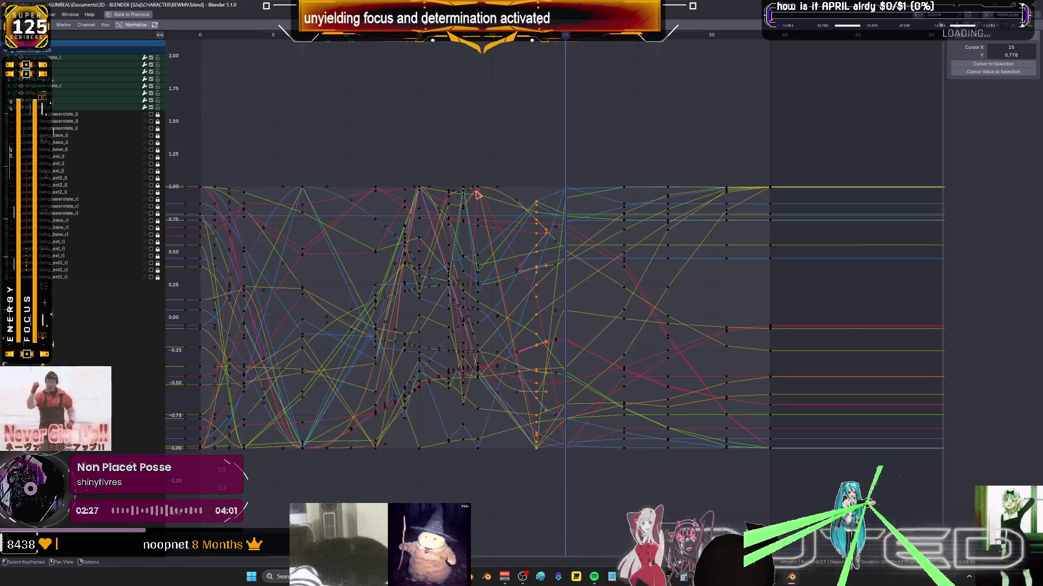
Move the frame-23 keys to frame 25, then restore the normal layout.
left_click_drag(479, 163, 475, 496)
key("g")
key("3")
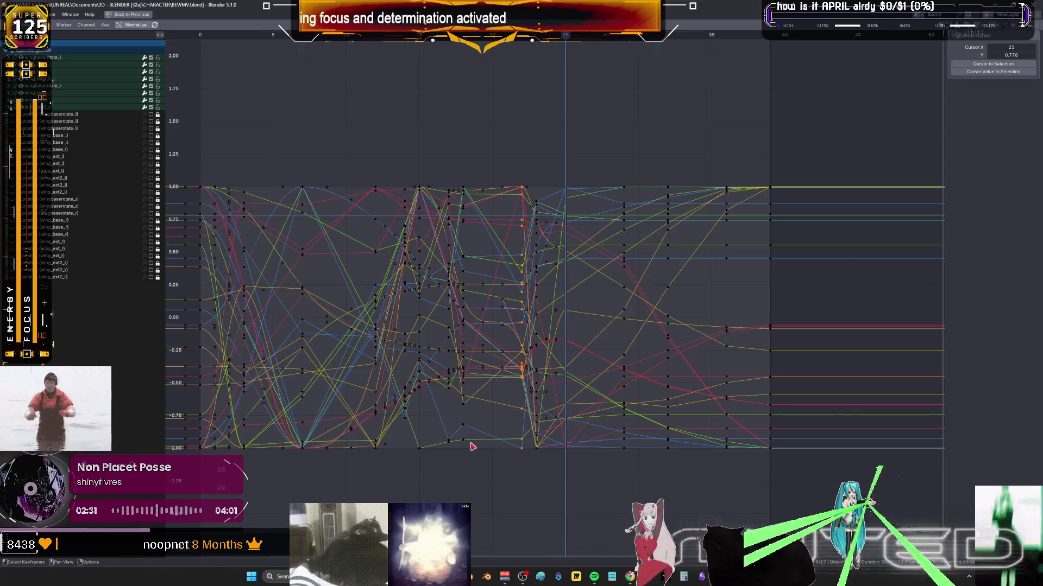
key("BackSpace")
key("2")
left_click(468, 439)
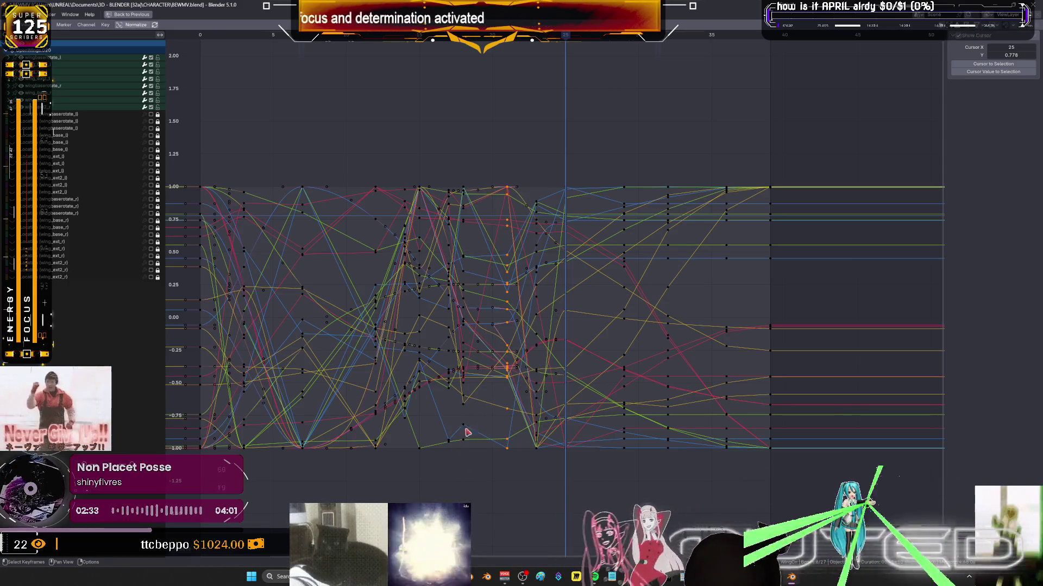
mouse_move(489, 470)
left_mouse_down()
mouse_move(466, 152)
mouse_move(454, 174)
mouse_move(431, 469)
left_mouse_up()
key("ctrl+space")
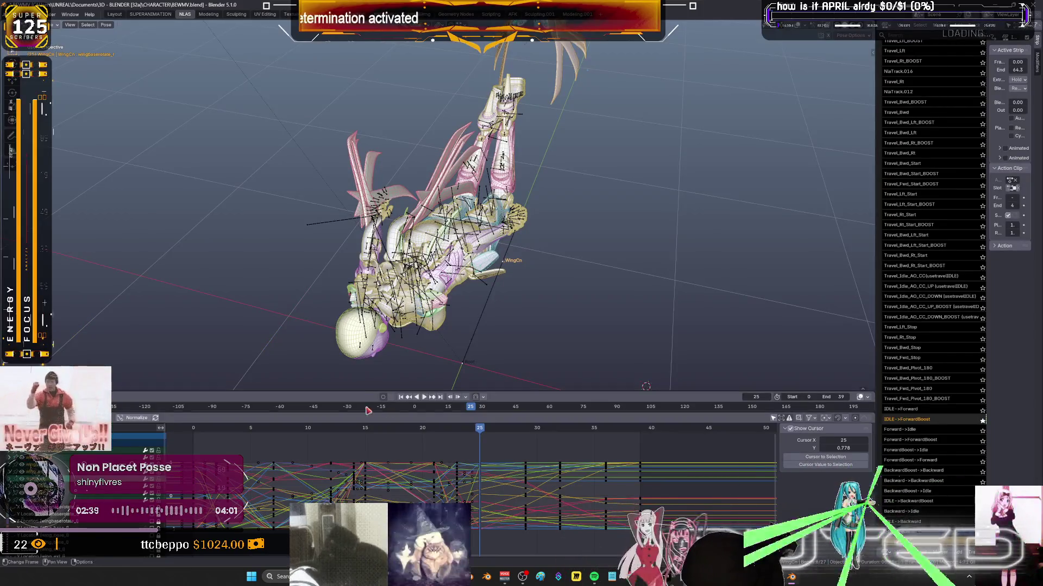
Hide overlays to view the solid model at frame 22, then switch to Spotify.
key("KP_Divide")
mouse_move(482, 436)
left_mouse_down()
mouse_move(308, 432)
mouse_move(366, 438)
left_mouse_up()
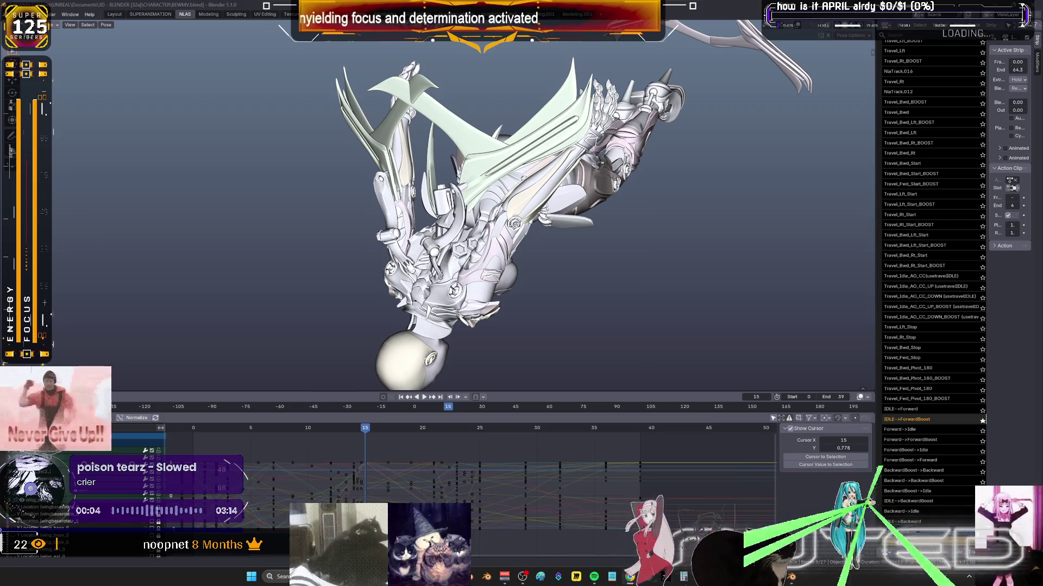
key("alt+Tab")
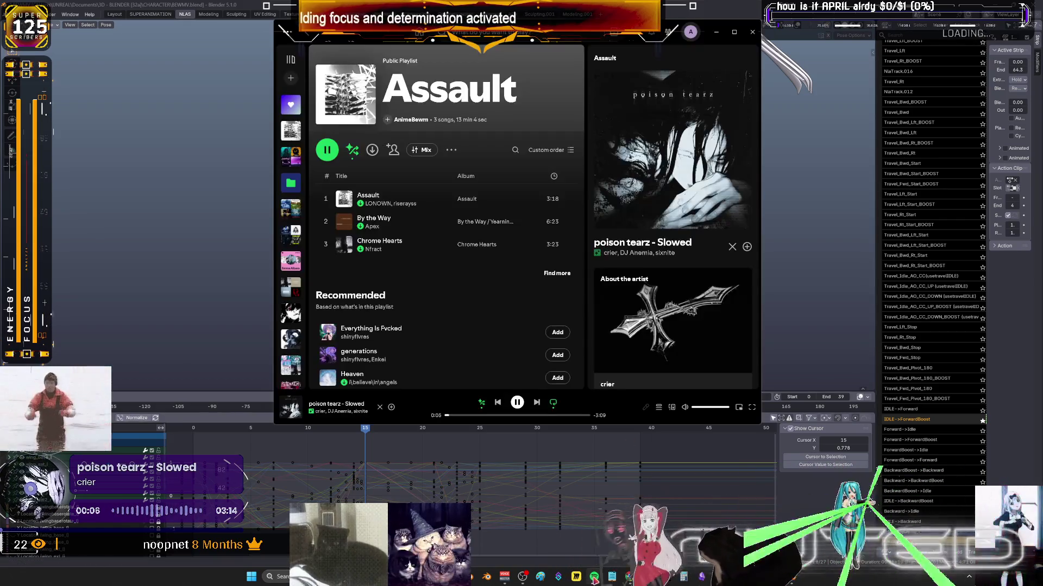
Remove 'poison tearz - Slowed' so 'To Our Eyes, the Sky Was Open' plays, then return to Blender.
left_click(536, 404)
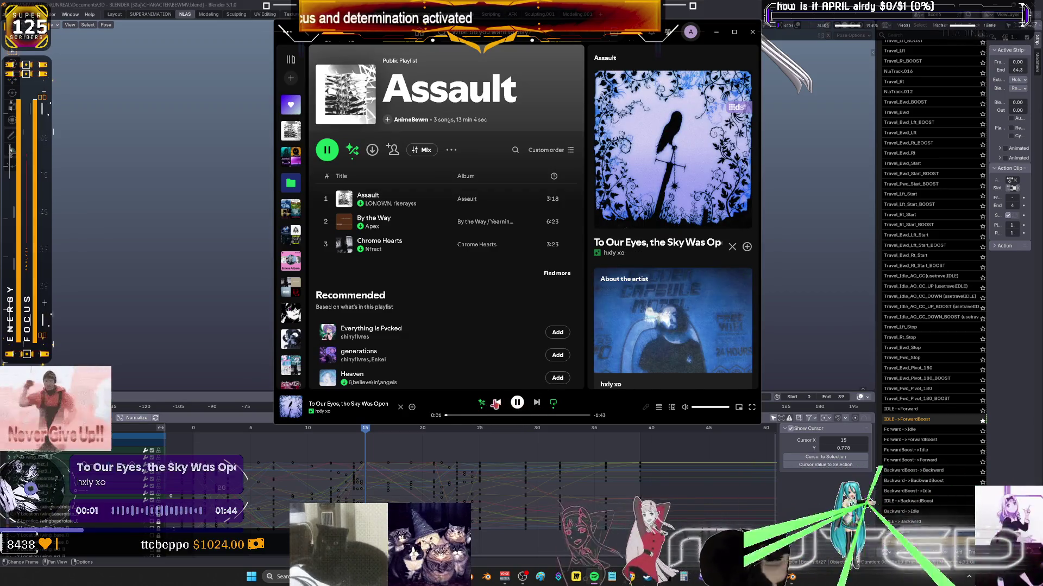
left_click(497, 402)
left_click(376, 408)
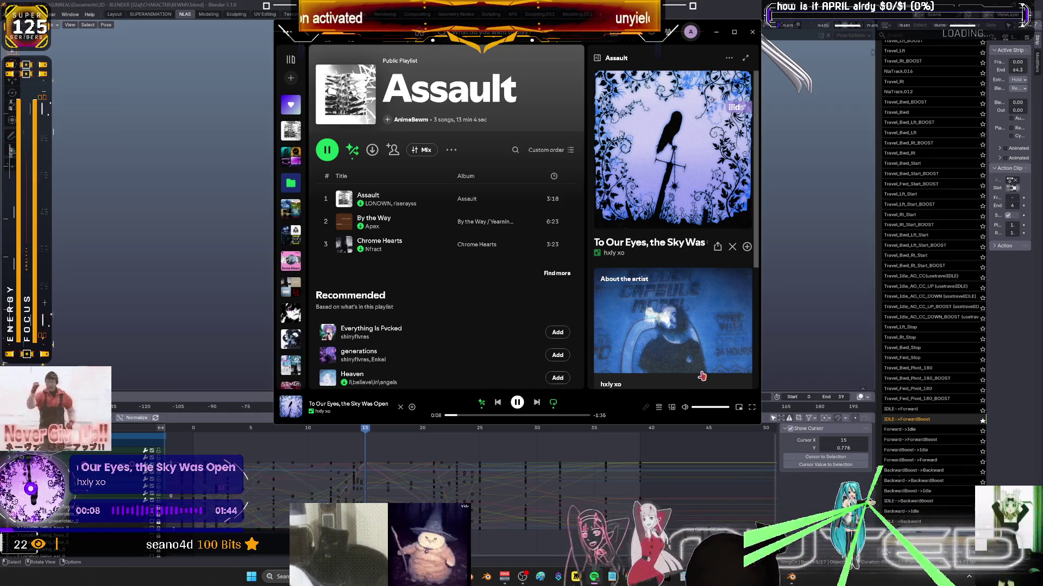
left_click(797, 503)
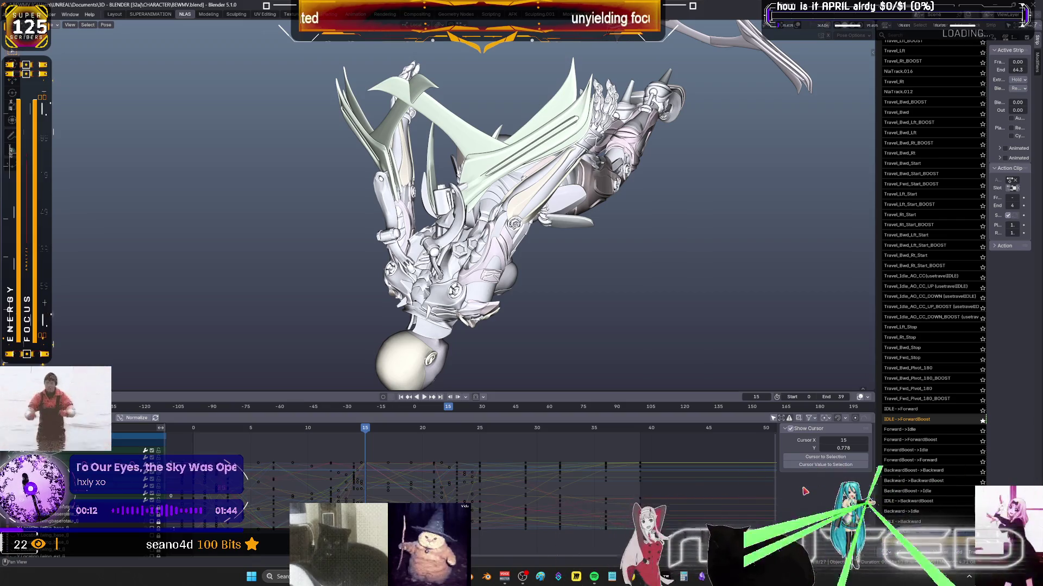
Return to frame 1, maximize the Graph Editor and box-select the frame-15 wing keys.
mouse_move(751, 435)
middle_mouse_down()
mouse_move(546, 261)
mouse_move(484, 327)
mouse_move(522, 304)
middle_mouse_up()
left_click_drag(195, 433, 368, 436)
mouse_move(395, 308)
middle_mouse_down()
mouse_move(435, 255)
mouse_move(506, 197)
mouse_move(484, 228)
middle_mouse_up()
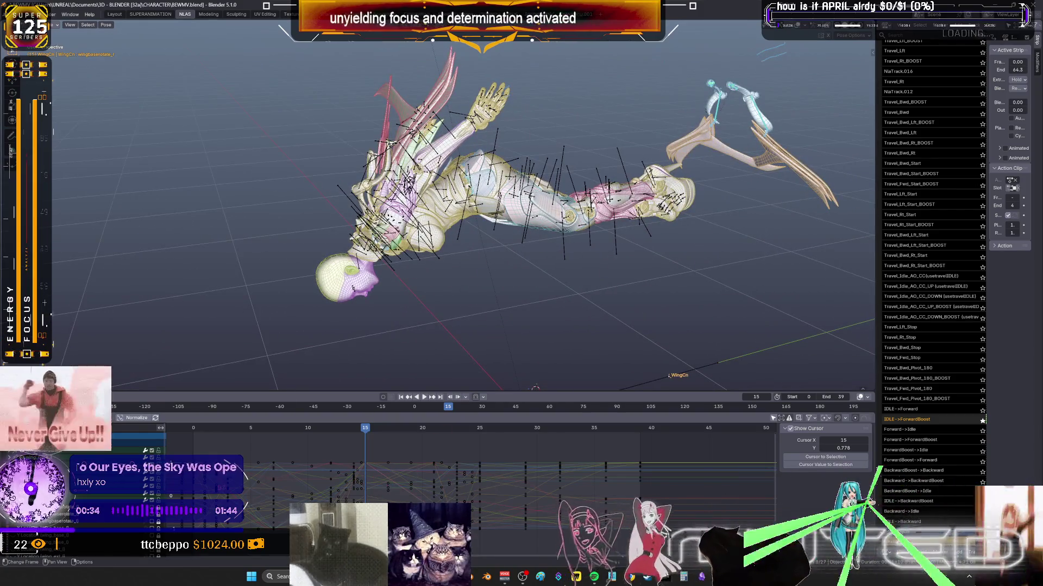
key("ctrl+space")
left_click_drag(433, 483, 418, 153)
key("g")
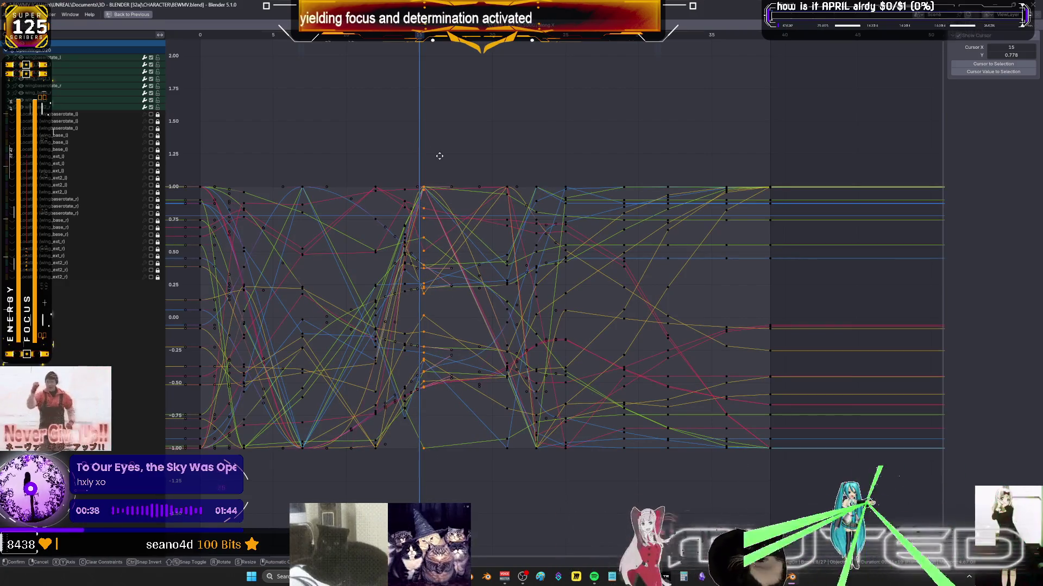
Move the selected wing keys three frames later, from frame 15 to 18.
key("y")
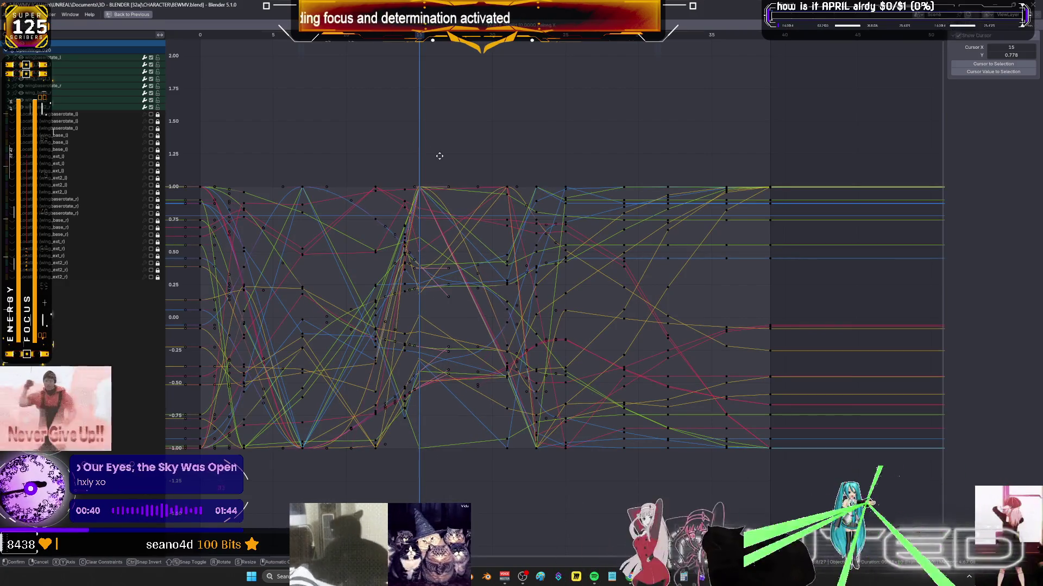
key("x")
key("3")
key("Return")
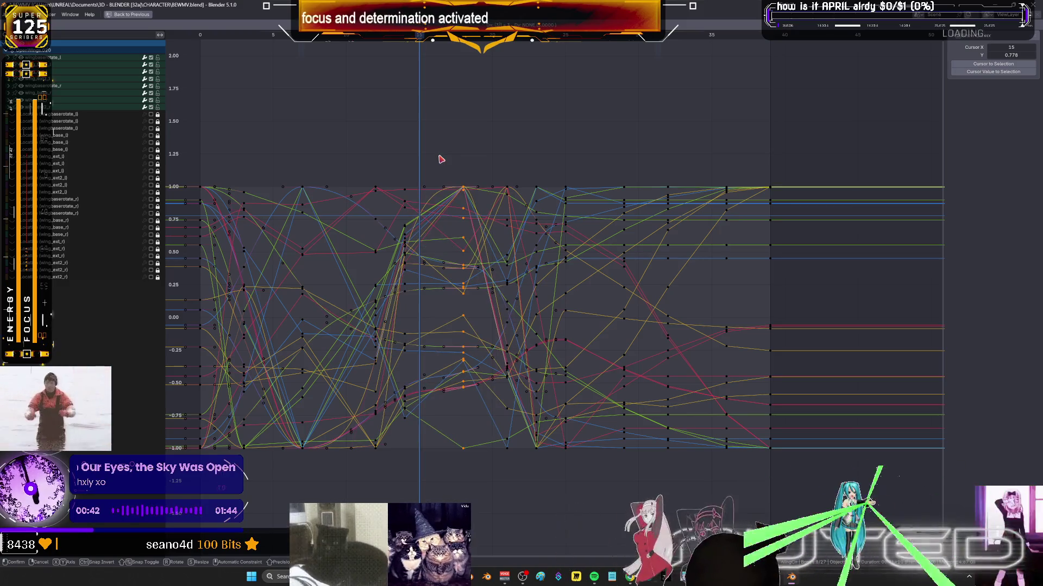
Restore the normal workspace layout and scrub the timeline to frame 12.
key("ctrl+space")
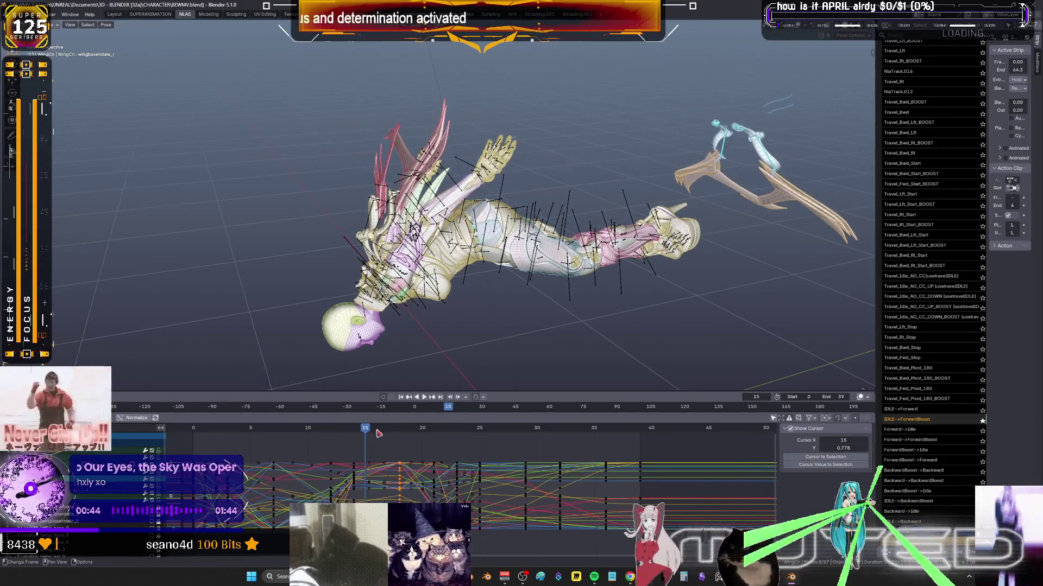
left_click(379, 429)
mouse_move(378, 429)
left_mouse_down()
mouse_move(331, 429)
mouse_move(448, 431)
left_mouse_up()
Orbit around the character, playing and scrubbing from frame 14 through 16 and 20 to 23.
middle_click_drag(630, 248, 525, 253)
key("space")
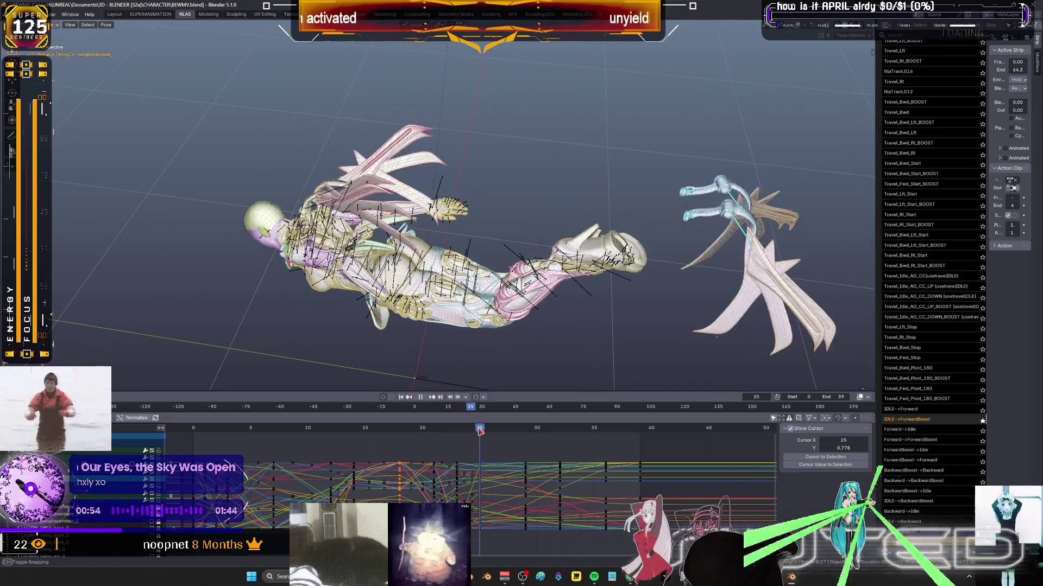
key("space")
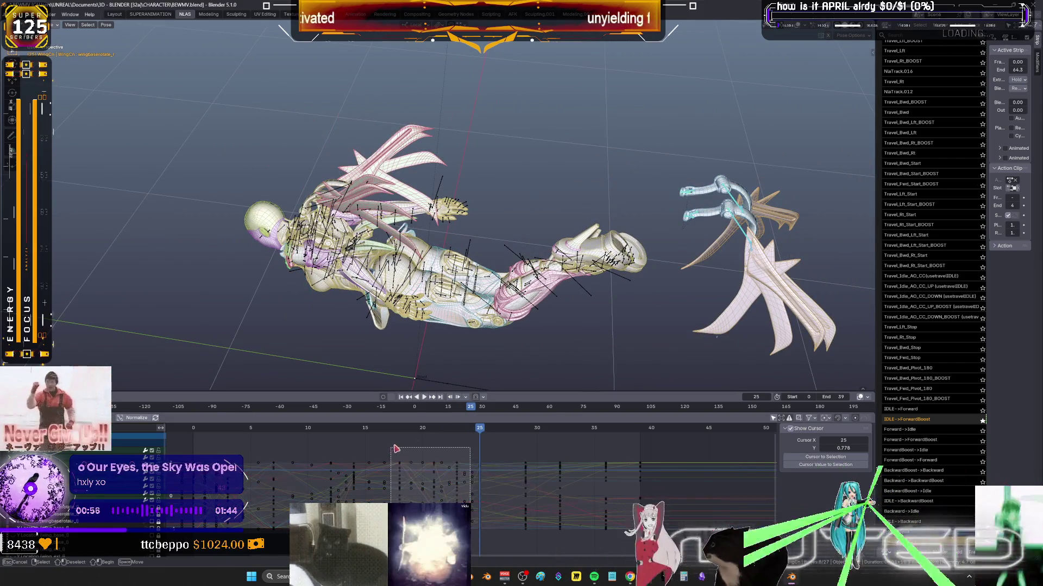
mouse_move(483, 433)
left_mouse_down()
mouse_move(356, 439)
mouse_move(369, 439)
left_mouse_up()
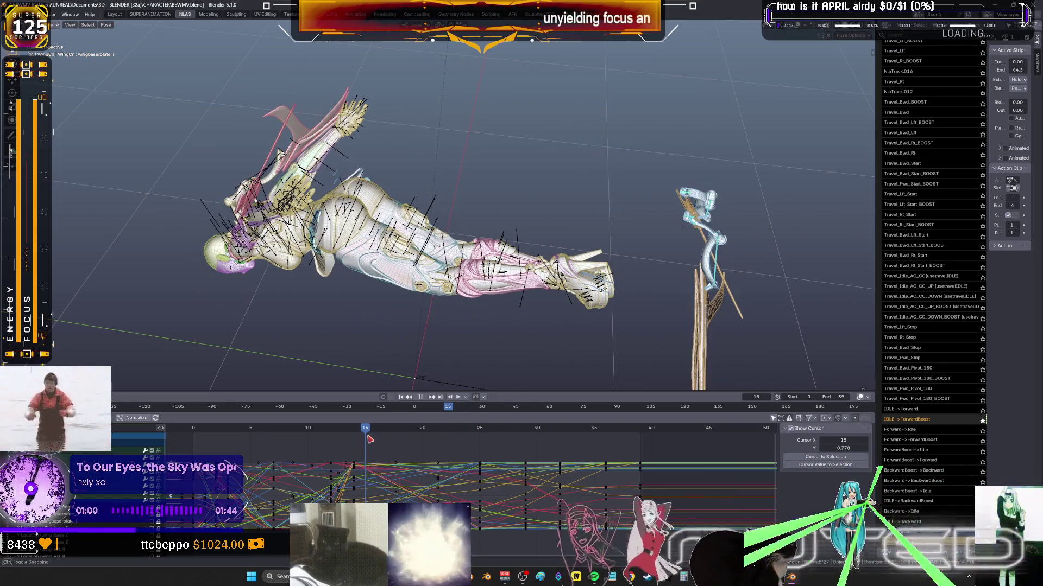
mouse_move(336, 255)
middle_mouse_down()
mouse_move(547, 219)
mouse_move(504, 188)
mouse_move(553, 160)
mouse_move(576, 174)
mouse_move(559, 179)
middle_mouse_up()
left_click_drag(365, 429, 423, 430)
middle_click_drag(450, 284, 511, 279)
mouse_move(428, 430)
left_mouse_down()
mouse_move(510, 431)
mouse_move(319, 452)
mouse_move(339, 422)
left_mouse_up()
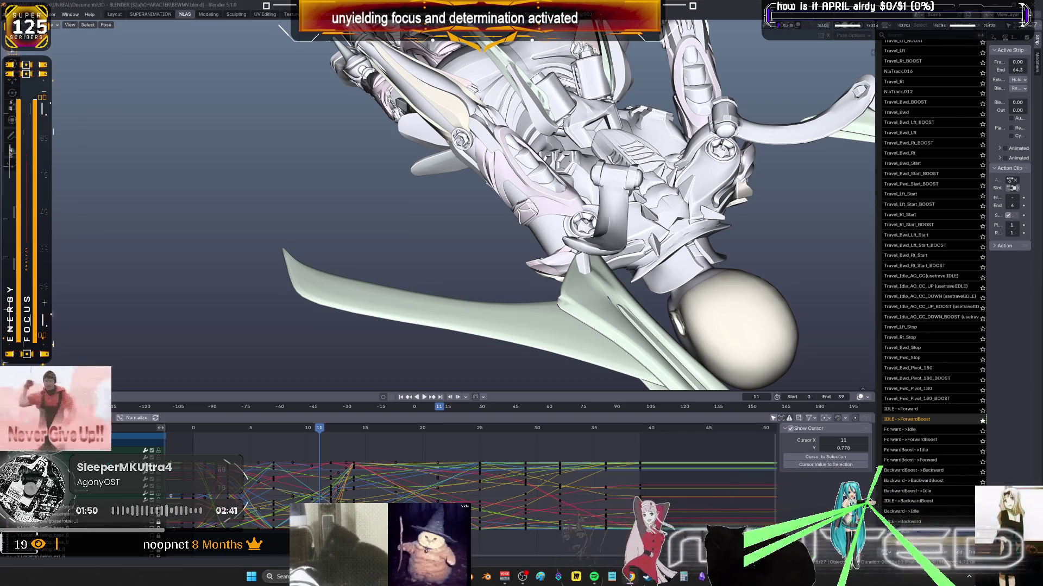
Frame the whole winged character in the 3D viewport.
key("KP_Decimal")
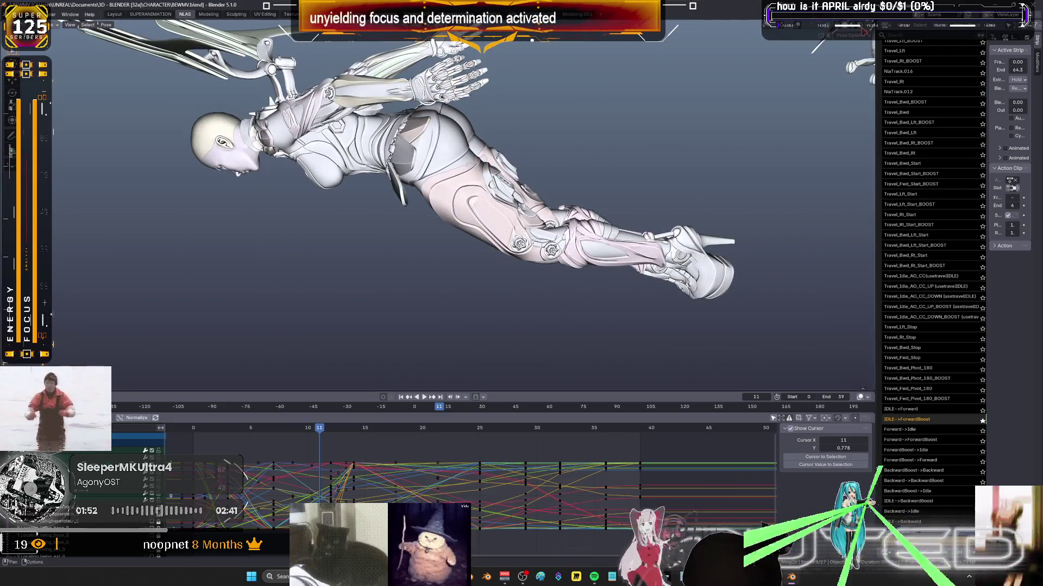
Try red, purple and light grey toon matcaps on the character in Viewport Shading.
left_click(868, 35)
left_click(863, 83)
left_click(792, 139)
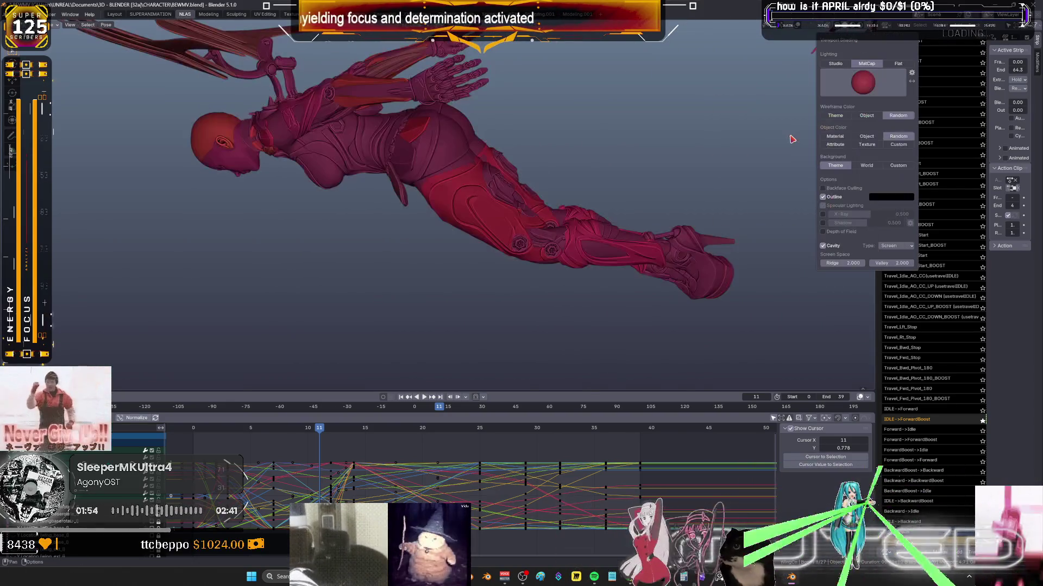
left_click(864, 84)
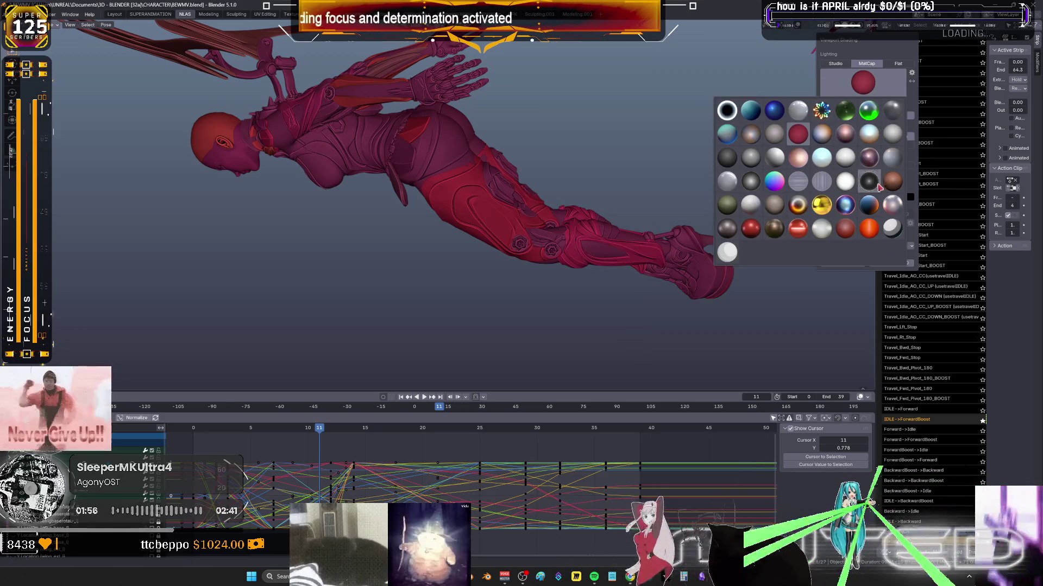
left_click(868, 157)
left_click(862, 83)
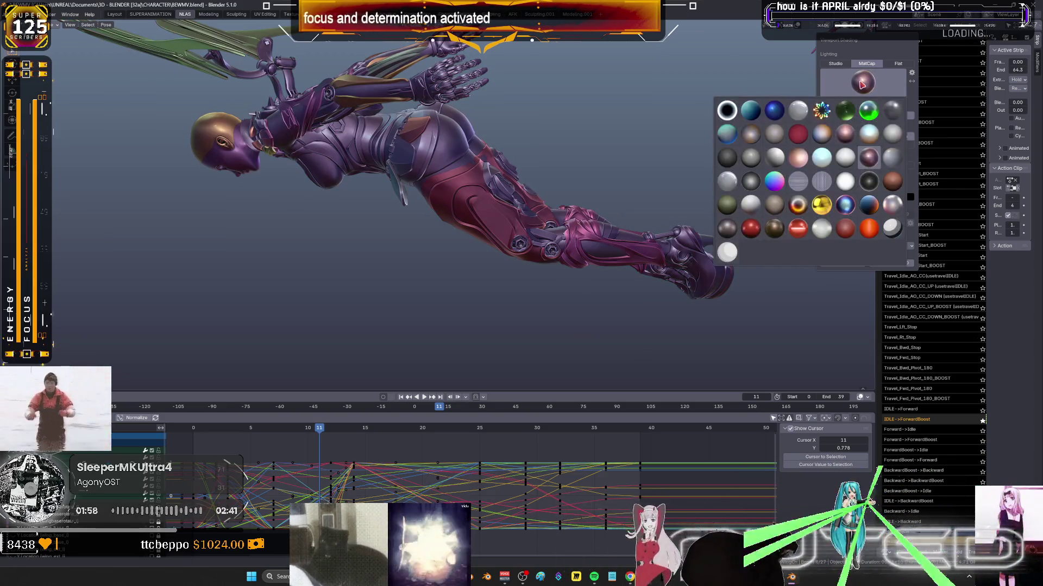
left_click(891, 227)
mouse_move(468, 175)
middle_mouse_down()
mouse_move(525, 126)
mouse_move(436, 172)
mouse_move(489, 196)
mouse_move(524, 194)
middle_mouse_up()
Switch to a shiny metallic matcap and orbit to a front view of the character.
left_click(866, 25)
left_click(863, 92)
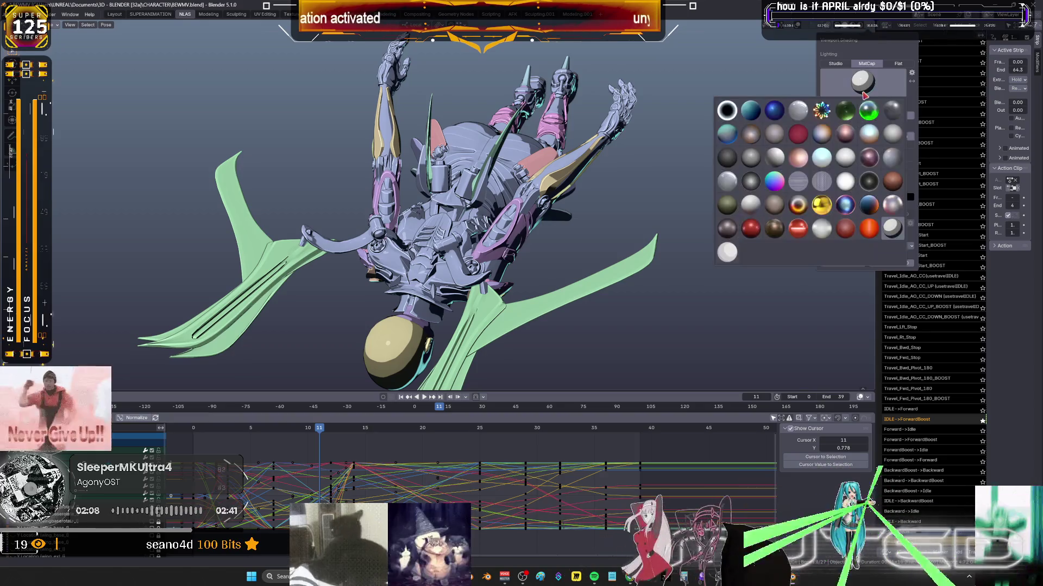
left_click(899, 207)
mouse_move(588, 214)
middle_mouse_down()
mouse_move(429, 79)
mouse_move(442, 57)
mouse_move(352, 232)
mouse_move(361, 220)
middle_mouse_up()
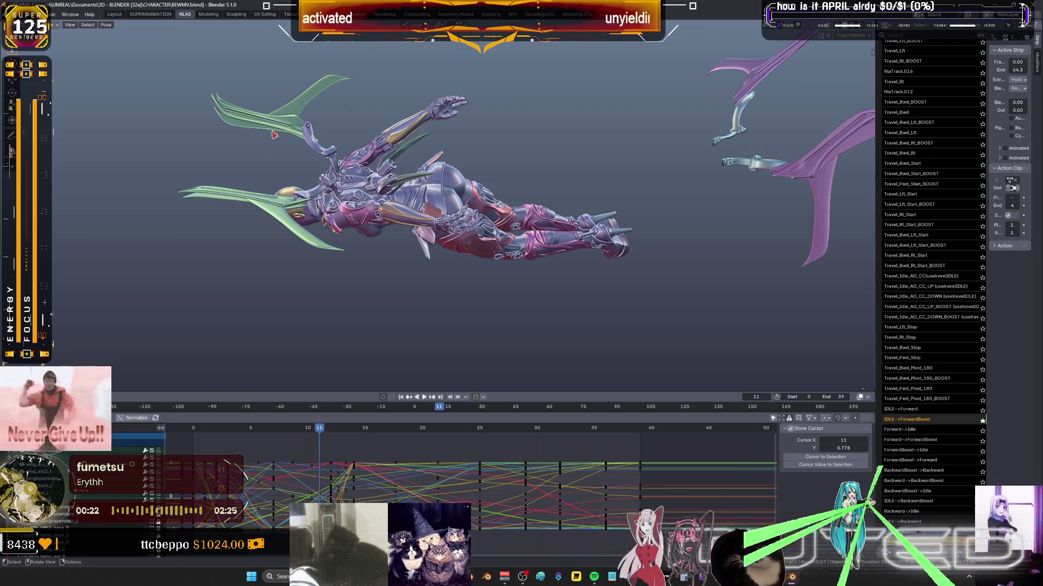
Play and scrub the flying animation, checking the pose at frames 5 and 13.
mouse_move(366, 429)
middle_mouse_down()
mouse_move(500, 471)
mouse_move(386, 436)
middle_mouse_up()
mouse_move(349, 434)
left_mouse_down()
mouse_move(287, 433)
mouse_move(341, 434)
mouse_move(450, 464)
left_mouse_up()
mouse_move(378, 302)
middle_mouse_down()
mouse_move(456, 274)
mouse_move(470, 282)
mouse_move(366, 246)
middle_mouse_up()
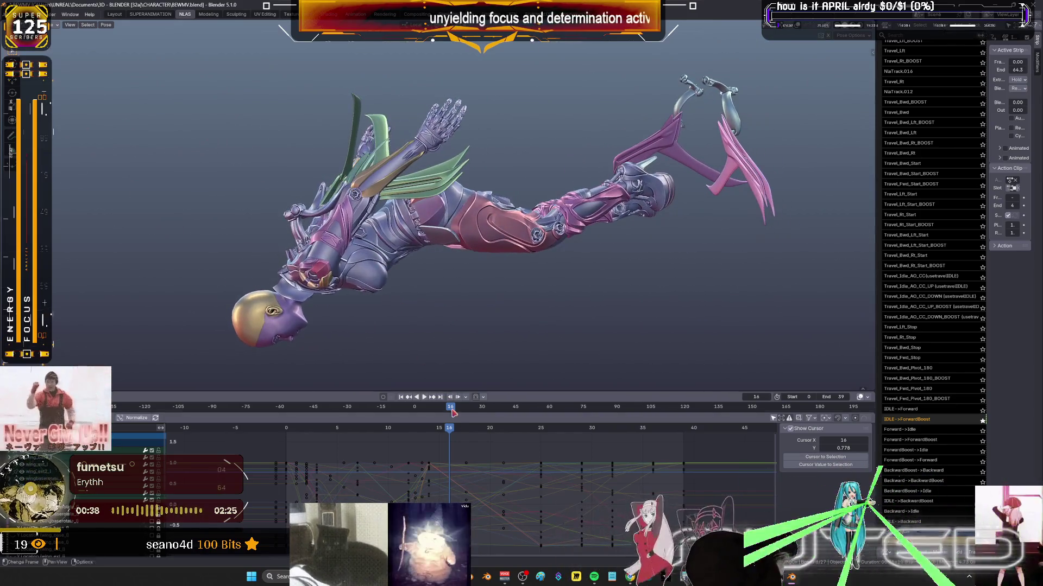
key("space")
left_click(367, 434)
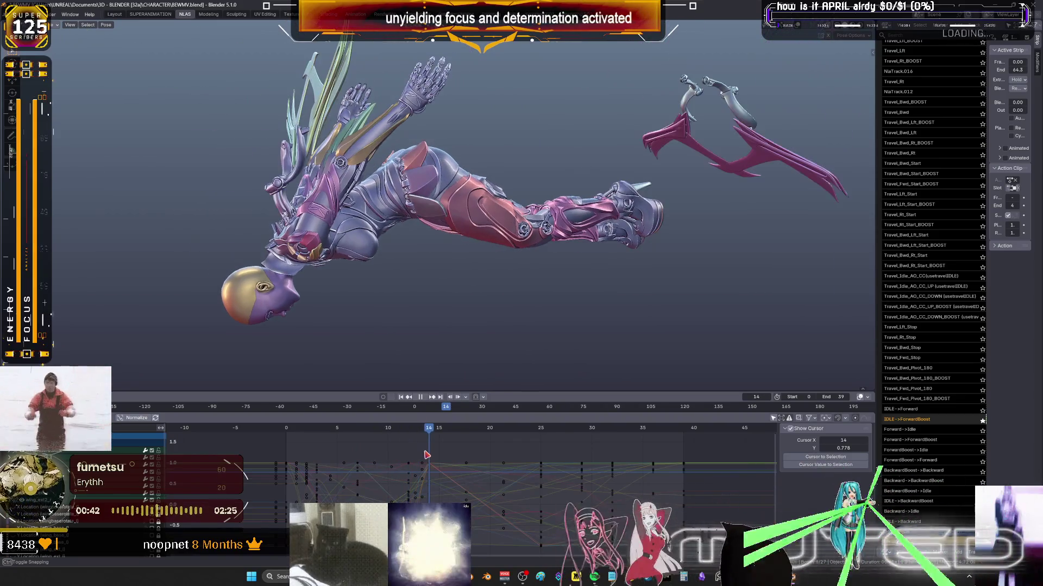
left_click_drag(428, 455, 421, 456)
Settle on frame 14, then maximize the curve graph zoomed in around that frame.
middle_click_drag(320, 305, 359, 222)
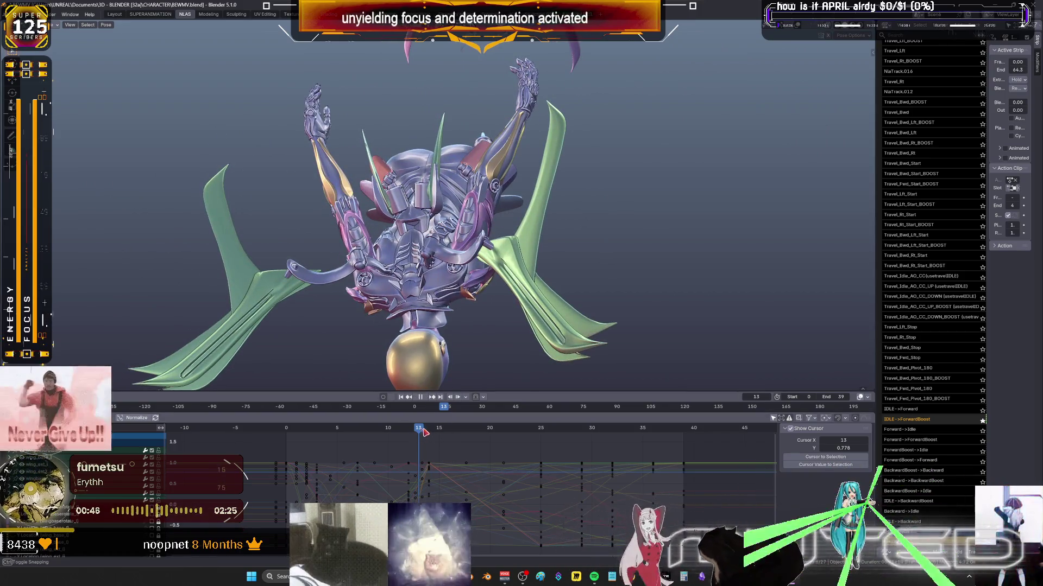
left_click_drag(425, 432, 428, 432)
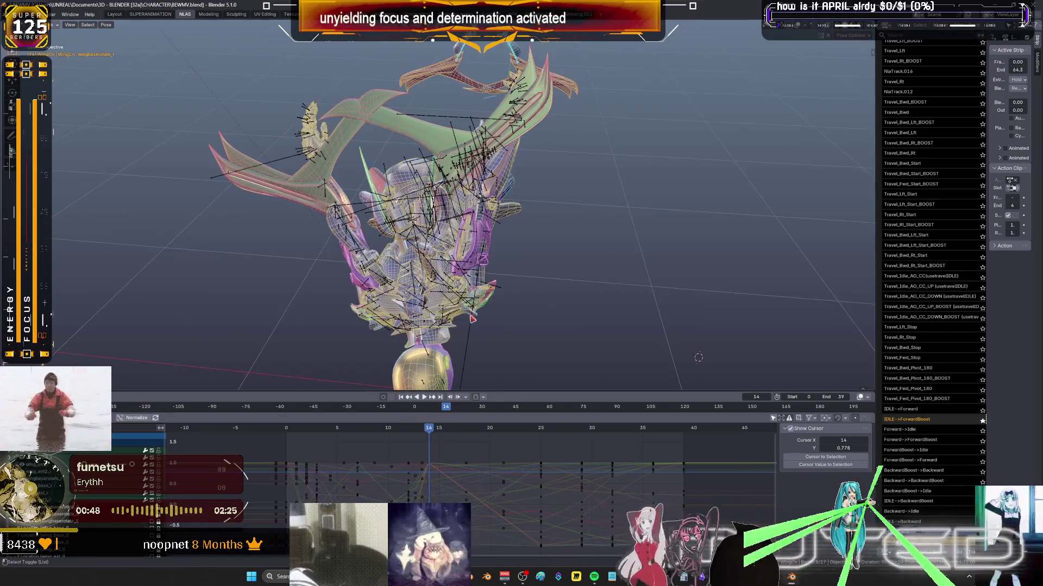
key("ctrl+space")
middle_click_drag(547, 340, 568, 376, "ctrl")
Delete the keys around frame 14 and set the lower keys to Elastic interpolation.
mouse_move(445, 379)
left_mouse_down()
mouse_move(396, 239)
mouse_move(493, 254)
left_mouse_up()
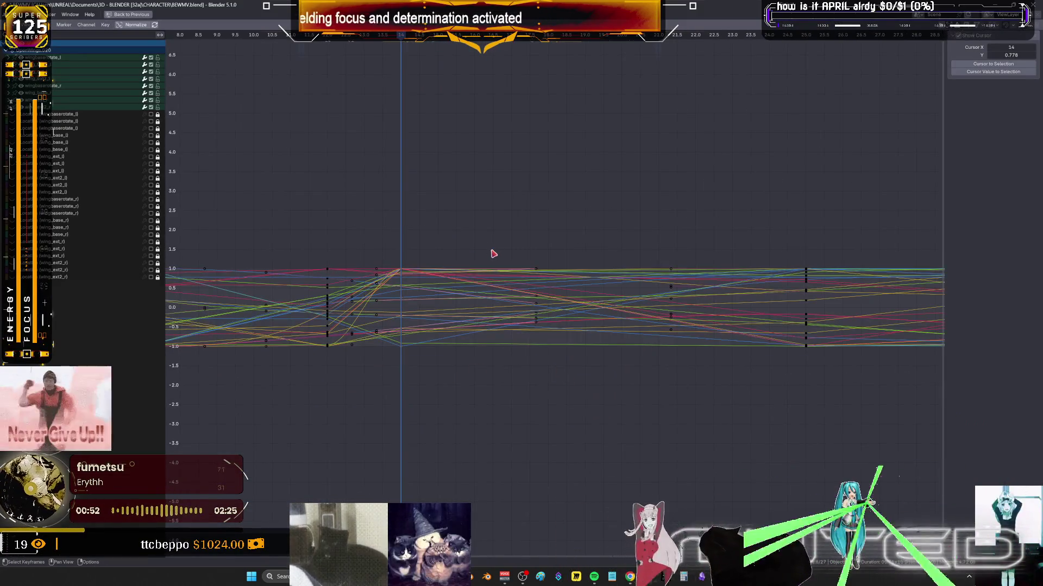
key("Delete")
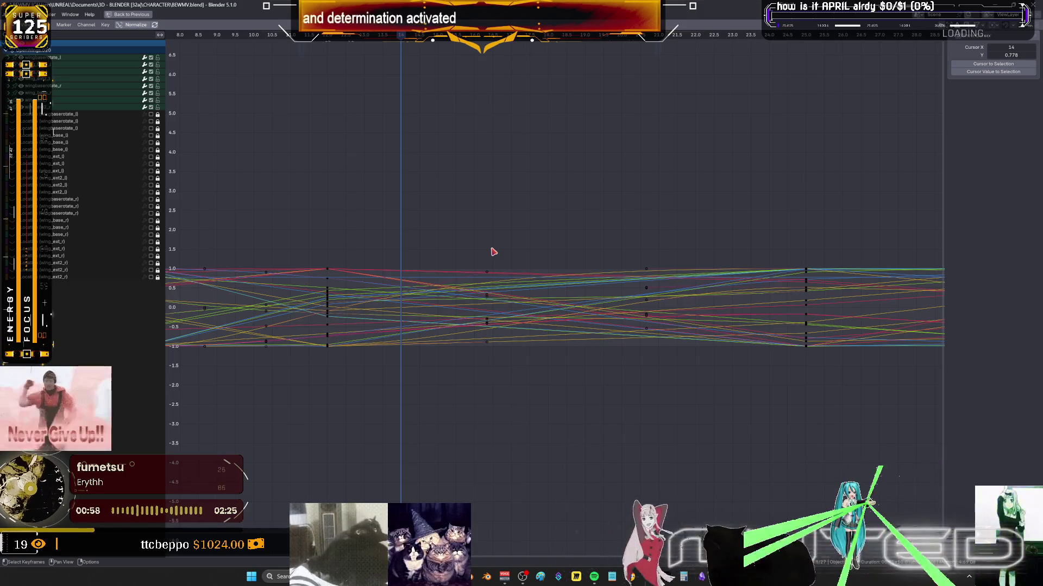
mouse_move(291, 232)
left_mouse_down()
mouse_move(673, 354)
mouse_move(842, 372)
mouse_move(823, 351)
left_mouse_up()
right_click(811, 347)
mouse_move(802, 346)
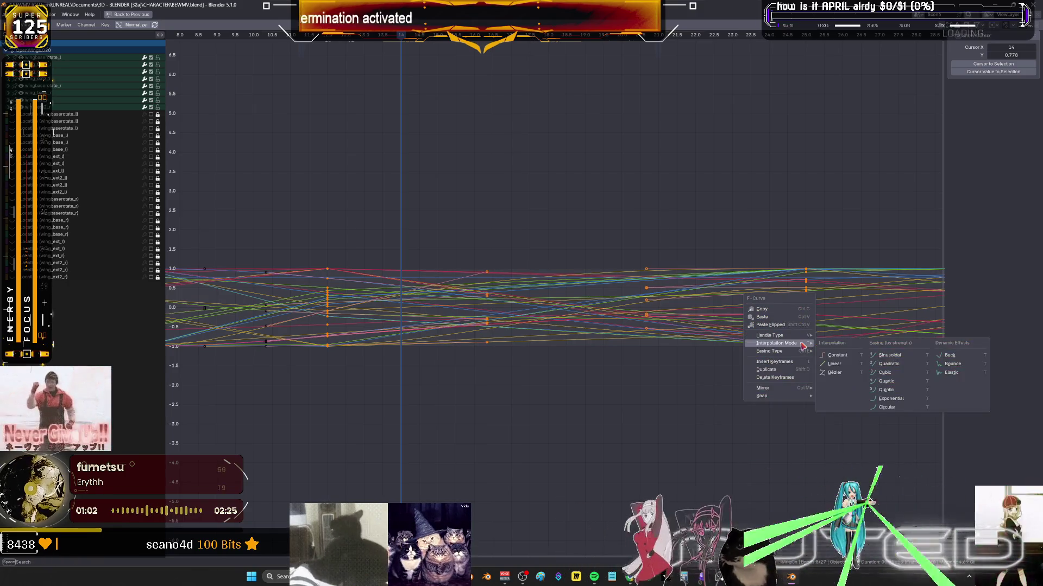
left_click(885, 389)
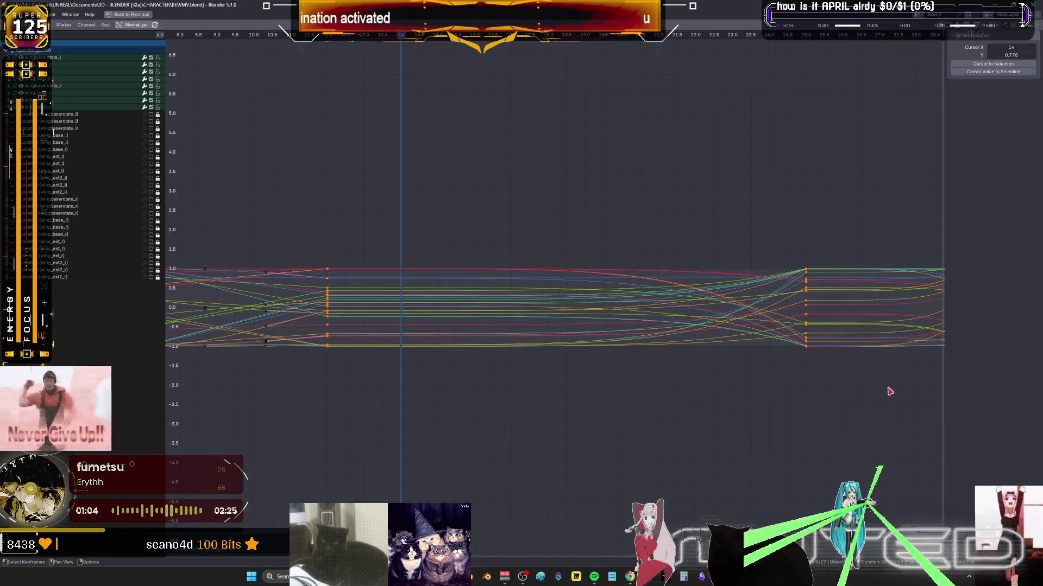
right_click(800, 348)
mouse_move(813, 342)
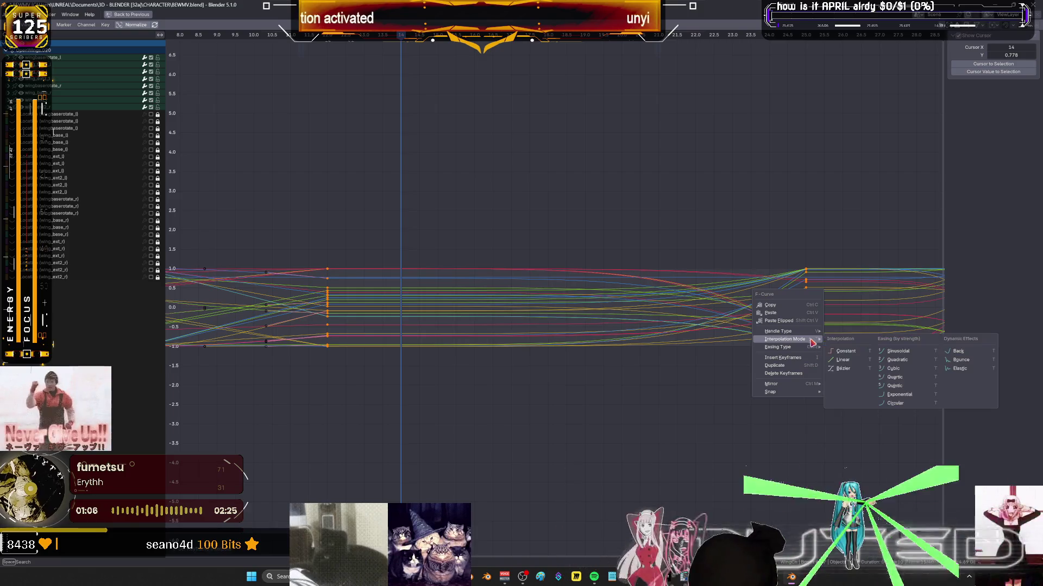
left_click(962, 369)
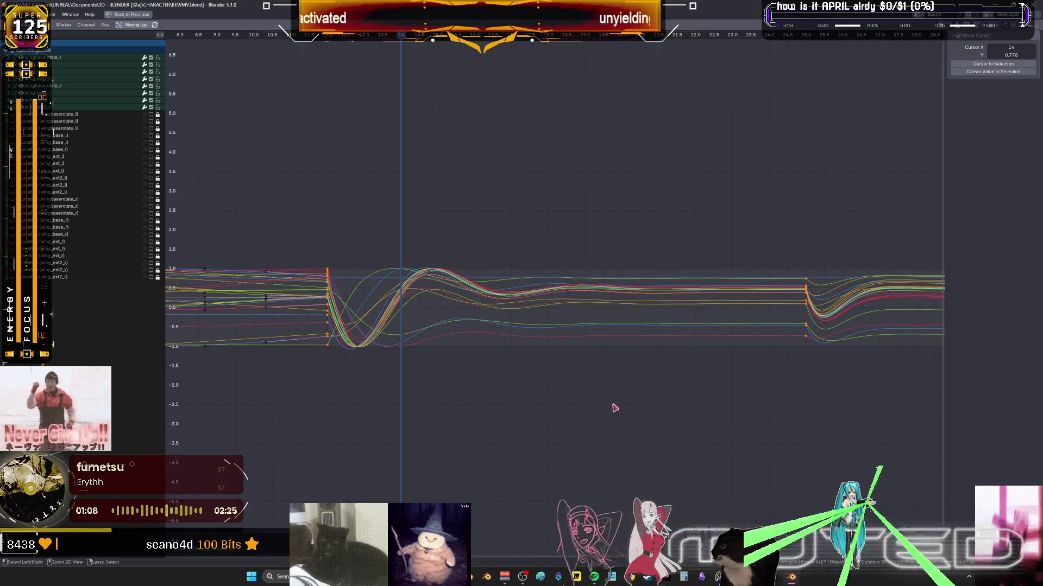
Restore the normal layout, hide overlays and play back the wobbling flight animation.
key("ctrl+space")
mouse_move(348, 430)
left_mouse_down()
mouse_move(239, 430)
mouse_move(714, 467)
mouse_move(483, 476)
mouse_move(630, 443)
left_mouse_up()
key("shift+alt+z")
key("KP_1")
key("space")
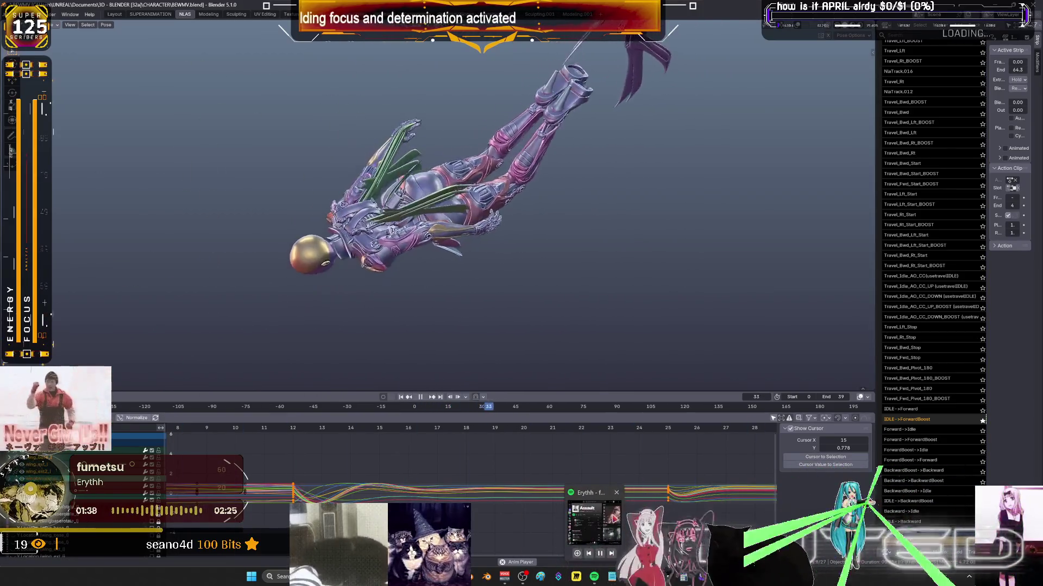
In Spotify, search for Evanescence and browse the artist page.
left_click(594, 577)
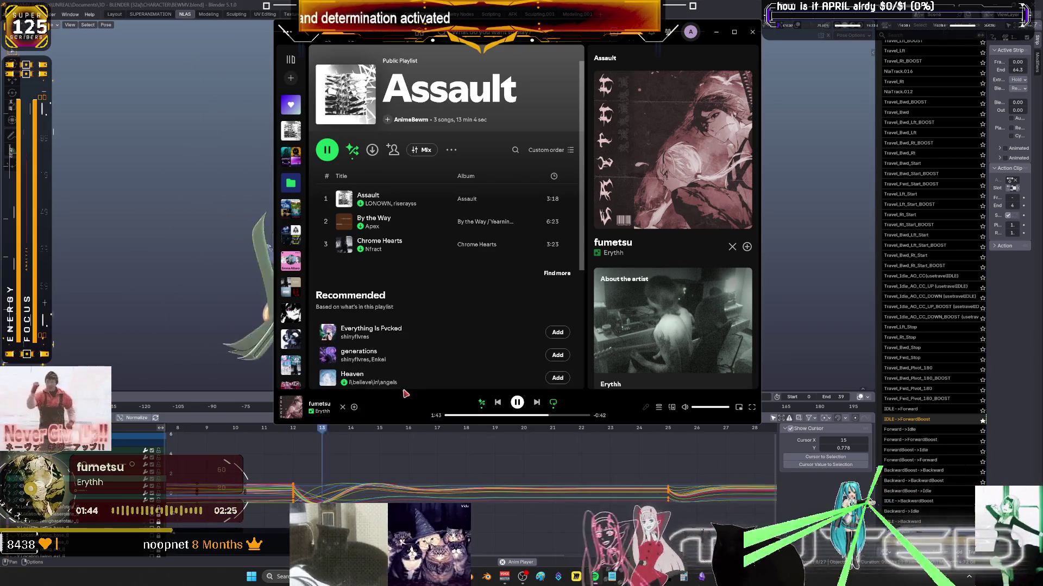
key("ctrl+l")
type("evanaris")
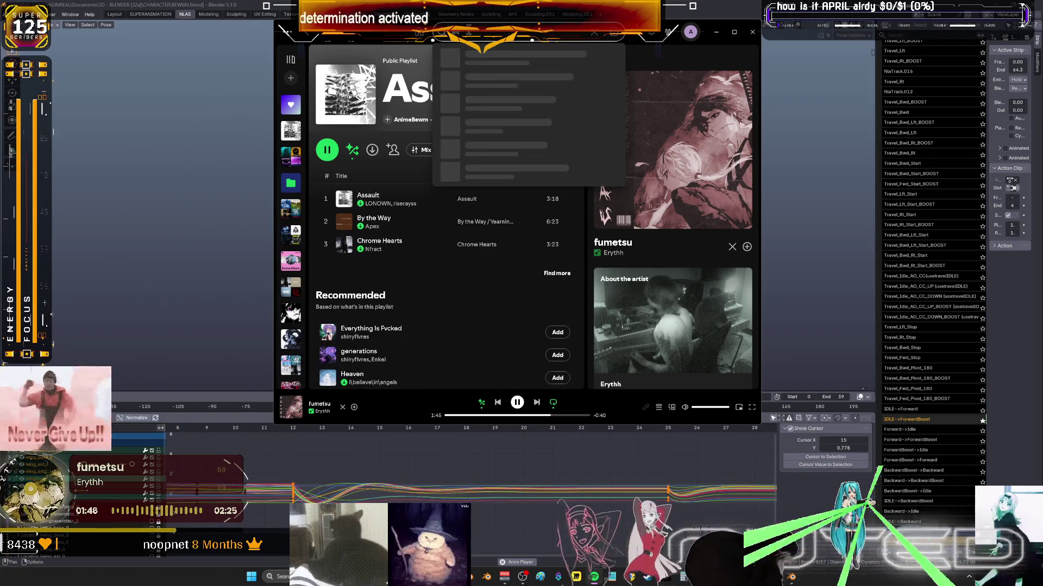
type("ence")
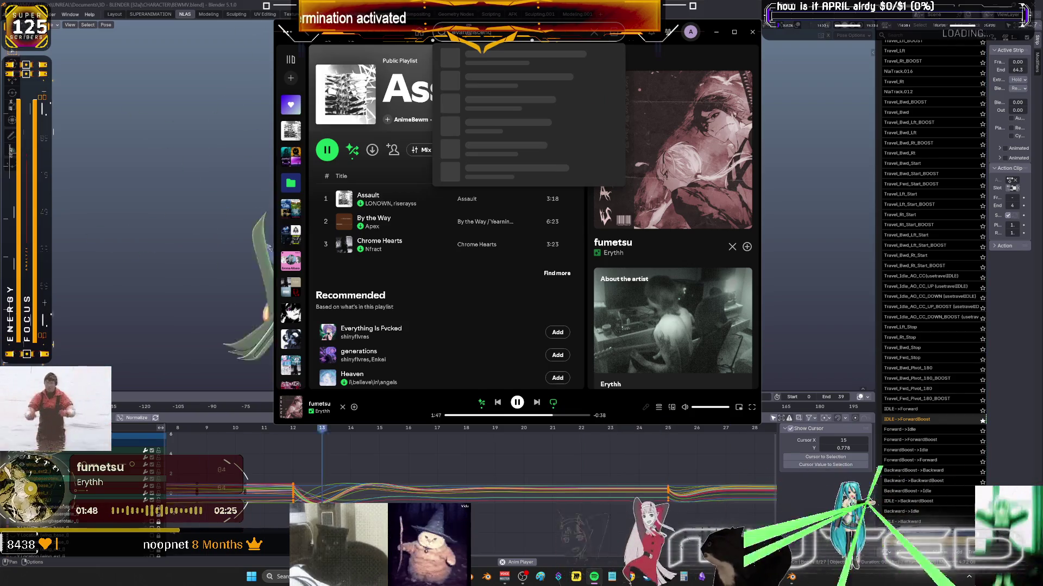
key("Return")
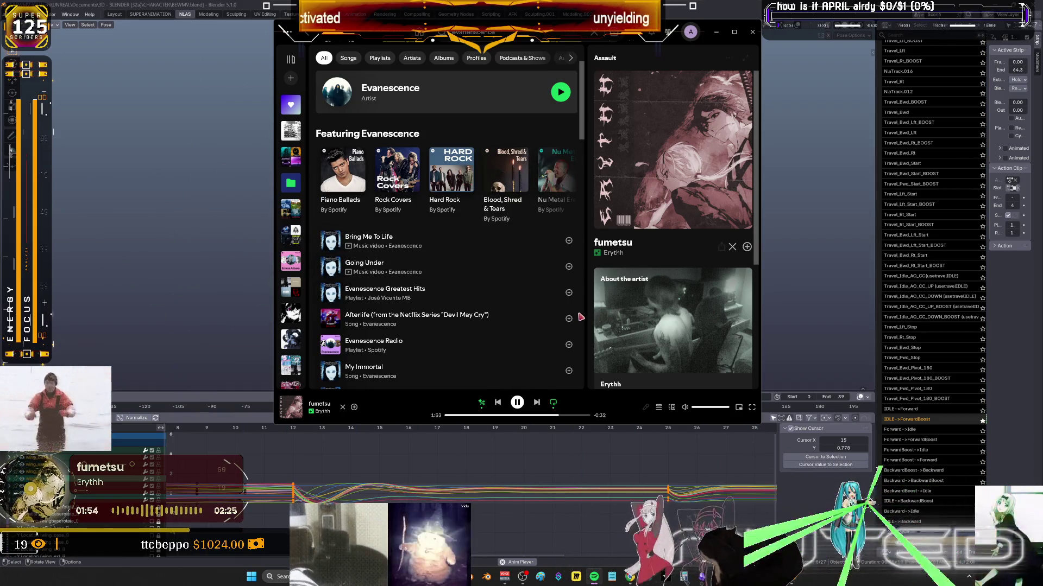
left_click(402, 90)
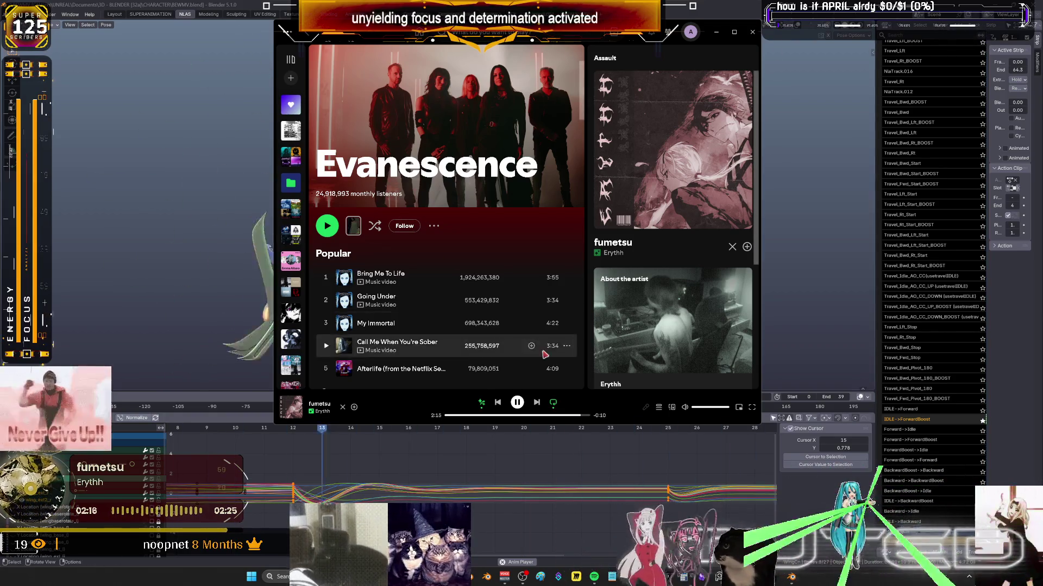
scroll(412, 250, "down", 3)
scroll(410, 249, "up", 3)
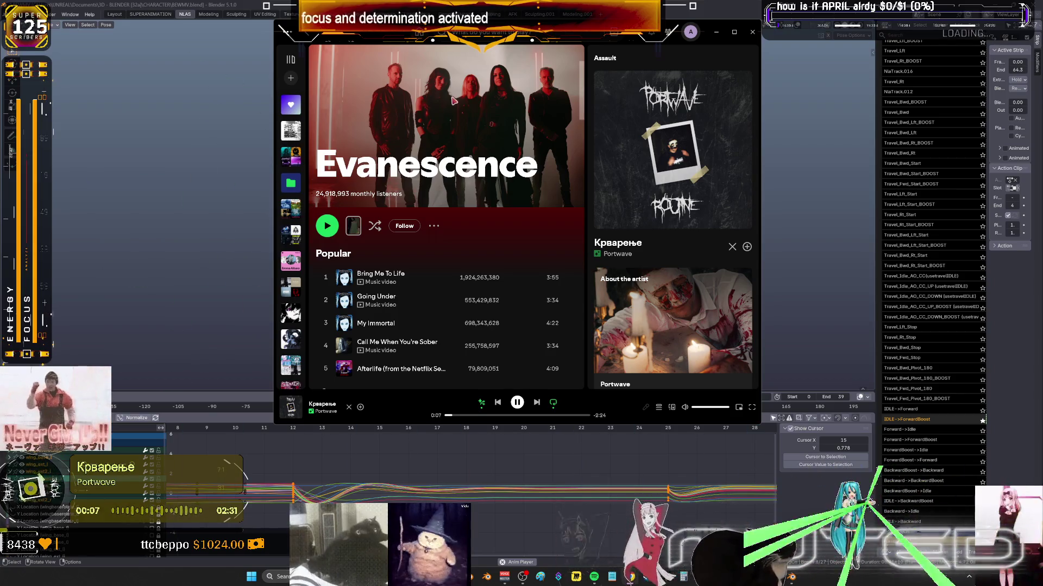
Return to the home feed, hide and skip the current song, then minimize Spotify.
left_click(418, 33)
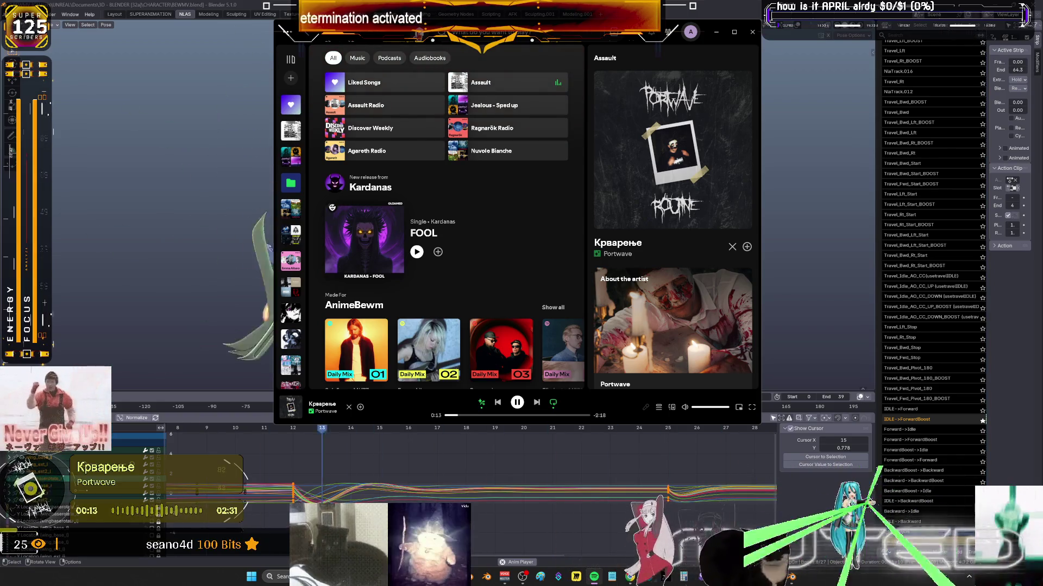
left_click(486, 416)
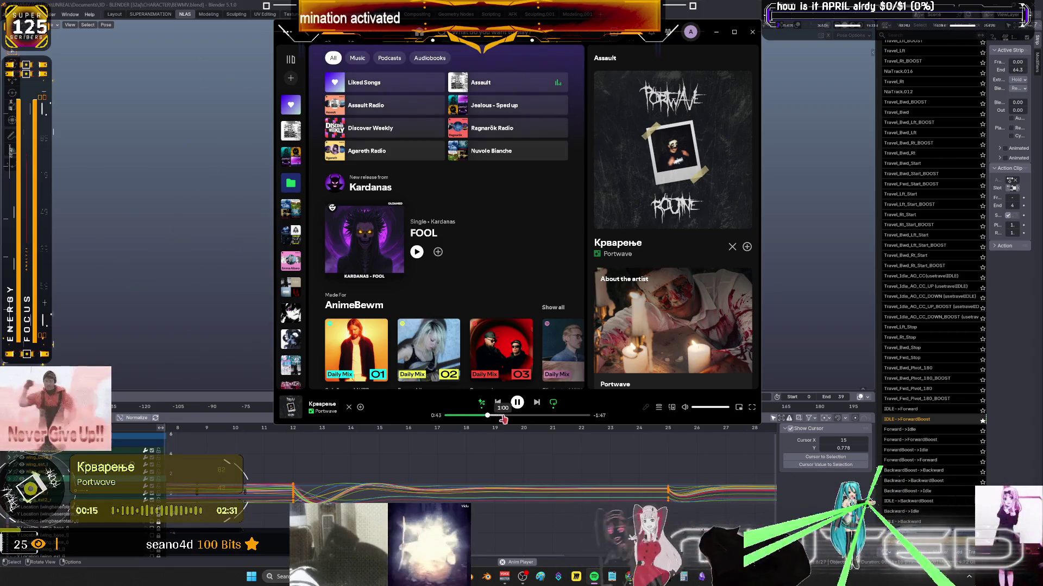
left_click(348, 407)
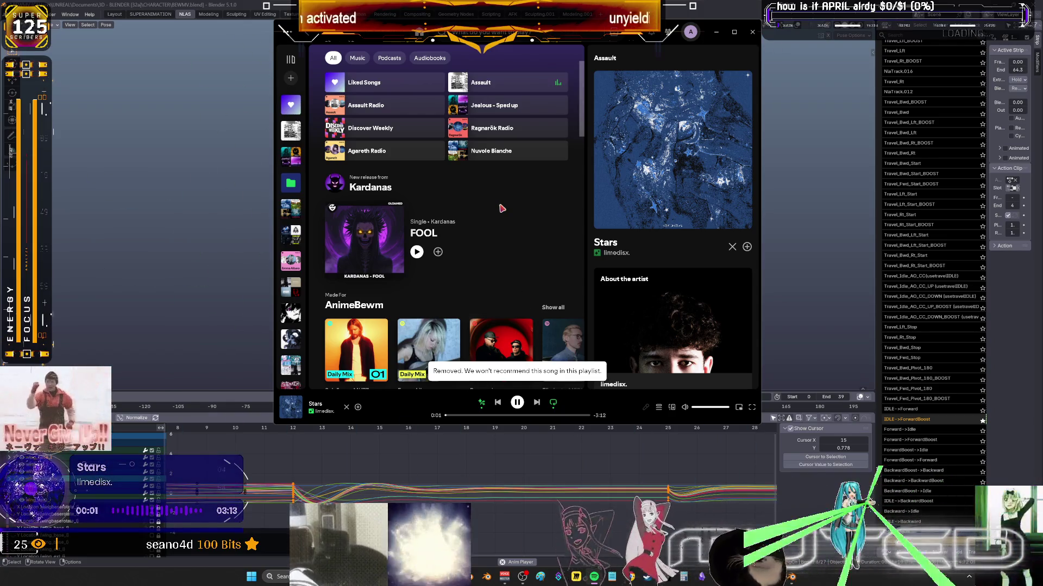
left_click(718, 33)
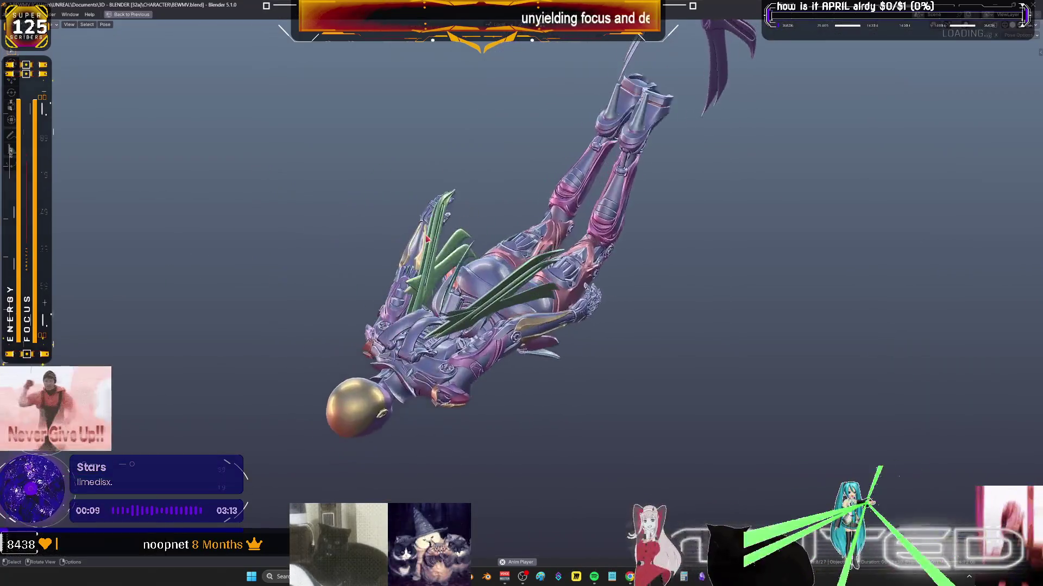
Stop playback, maximize the Graph Editor and set all wing curves to Linear interpolation.
key("Escape")
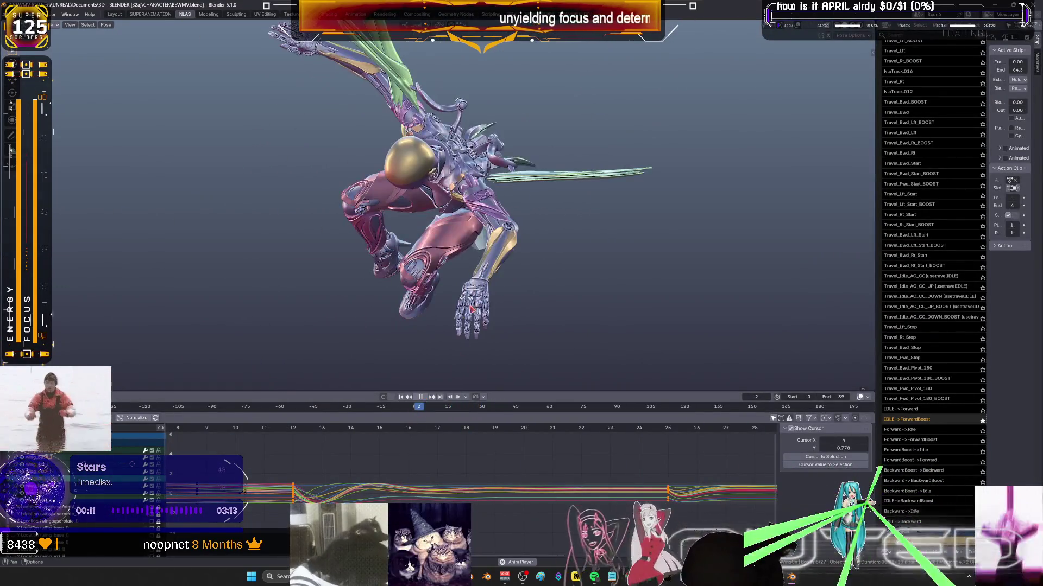
key("ctrl+space")
mouse_move(734, 356)
middle_mouse_down("ctrl")
mouse_move(752, 368)
mouse_move(733, 361)
mouse_move(750, 380)
mouse_move(785, 369)
mouse_move(765, 375)
middle_mouse_up("ctrl")
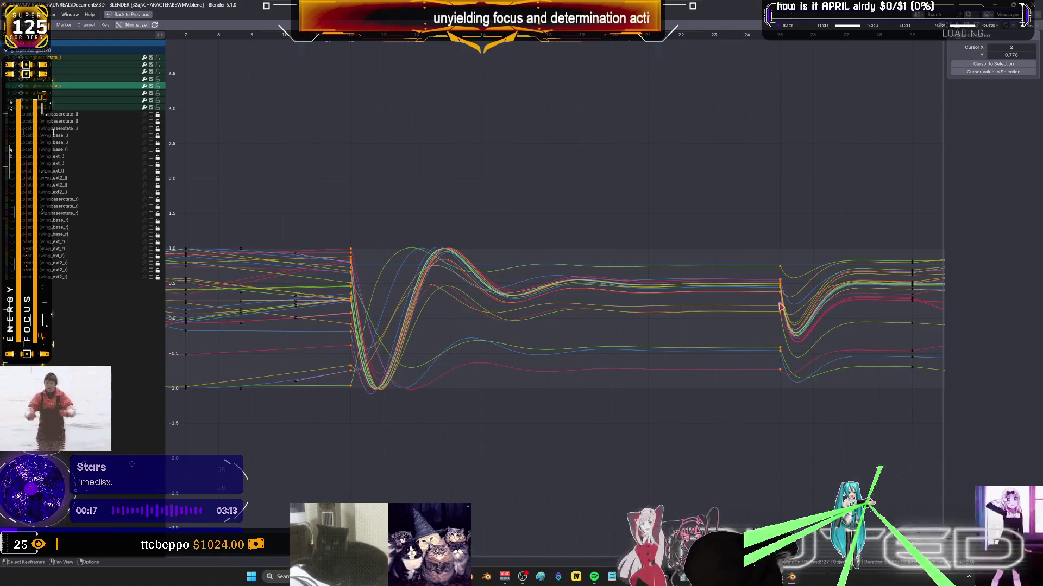
right_click(760, 294)
mouse_move(785, 298)
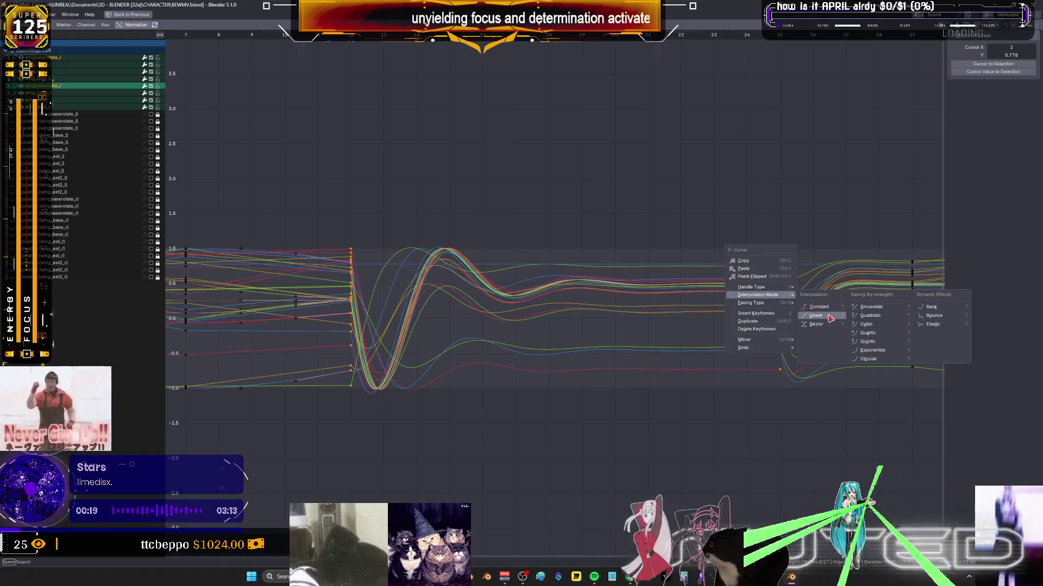
left_click(820, 316)
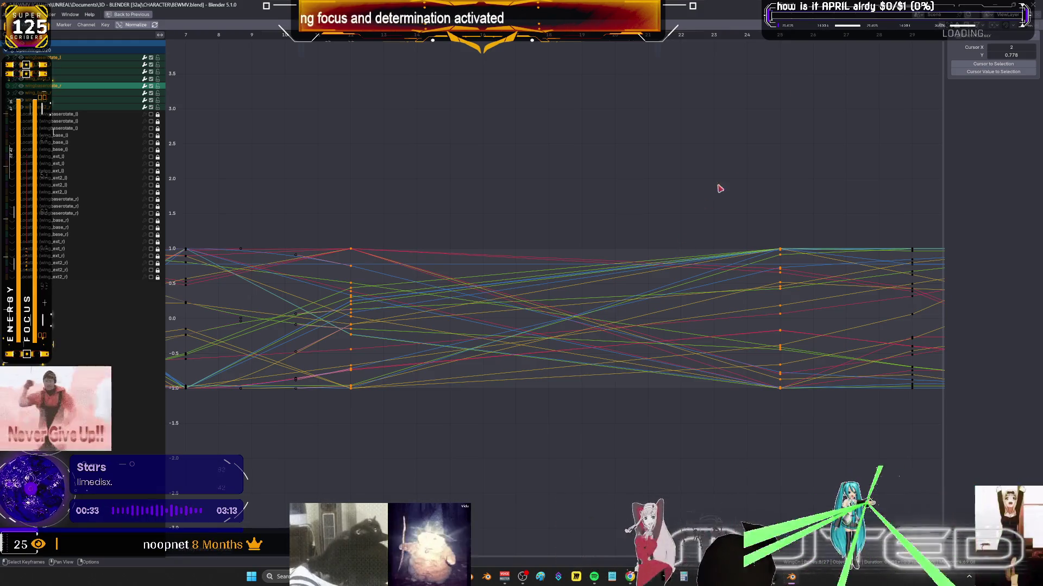
middle_click_drag(592, 324, 542, 332)
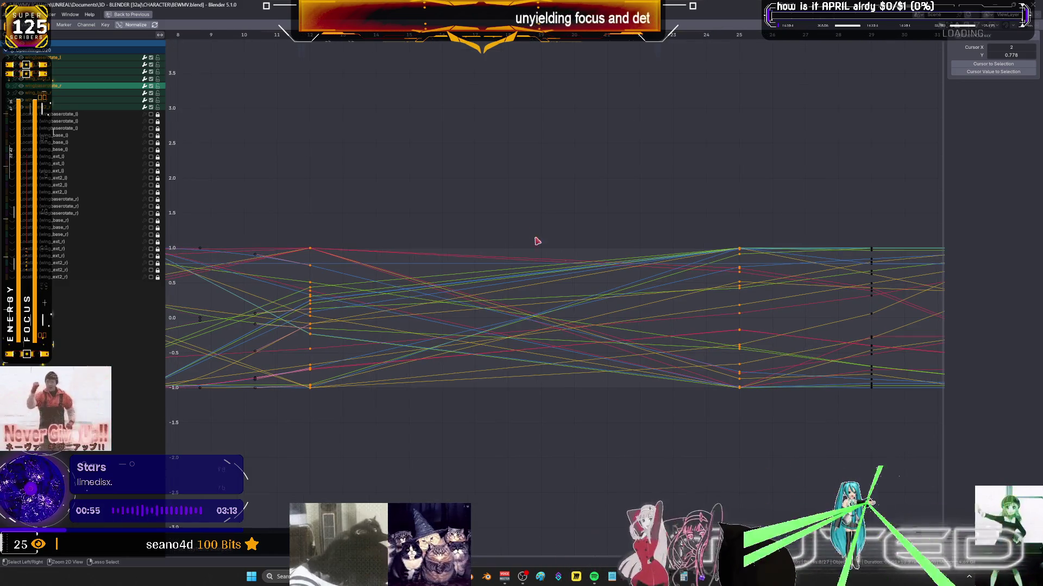
Restore the regular layout without overlays, orbit to the character's back and scrub to frame 7.
key("ctrl+space")
key("shift+alt+z")
mouse_move(512, 237)
middle_mouse_down()
mouse_move(629, 192)
mouse_move(619, 217)
mouse_move(597, 228)
middle_mouse_up()
scroll(619, 217, "down", 5)
scroll(354, 444, "down", 7)
key("space")
left_click(365, 431)
left_click_drag(365, 430, 449, 455)
Zoom in close, rotate the selected bones in wireframe view, then return to solid shading.
mouse_move(413, 233)
middle_mouse_down()
mouse_move(405, 228)
mouse_move(416, 226)
mouse_move(418, 242)
mouse_move(434, 233)
mouse_move(490, 290)
mouse_move(476, 268)
middle_mouse_up()
scroll(418, 224, "up", 4)
key("shift+z")
key("r")
left_click(442, 231)
scroll(462, 255, "down", 3)
key("shift+z")
Box-select the bones around the feet and show the armature in wireframe.
mouse_move(433, 314)
middle_mouse_down()
mouse_move(478, 304)
mouse_move(526, 347)
middle_mouse_up()
left_click_drag(526, 347, 453, 289)
mouse_move(453, 289)
middle_mouse_down()
mouse_move(407, 239)
mouse_move(429, 228)
mouse_move(421, 63)
mouse_move(361, 98)
mouse_move(623, 241)
mouse_move(521, 282)
mouse_move(541, 299)
middle_mouse_up()
key("shift+z")
Box-select two wing bones and re-pose them at frame 15 with Alt+R, then switch to the SUPERANIMATION workspace.
left_click_drag(548, 293, 466, 226)
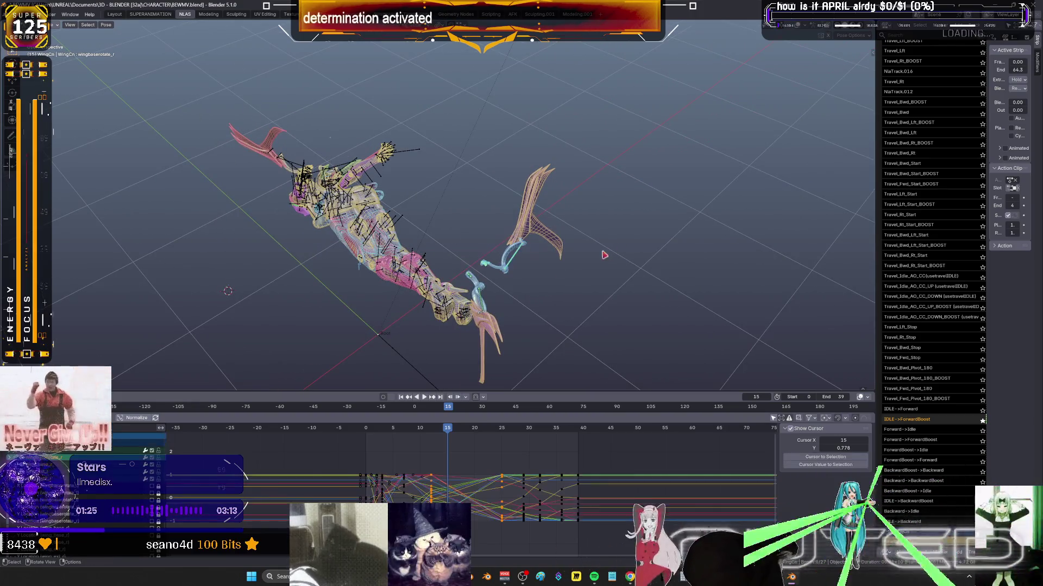
left_click_drag(488, 289, 456, 273)
key("alt+r")
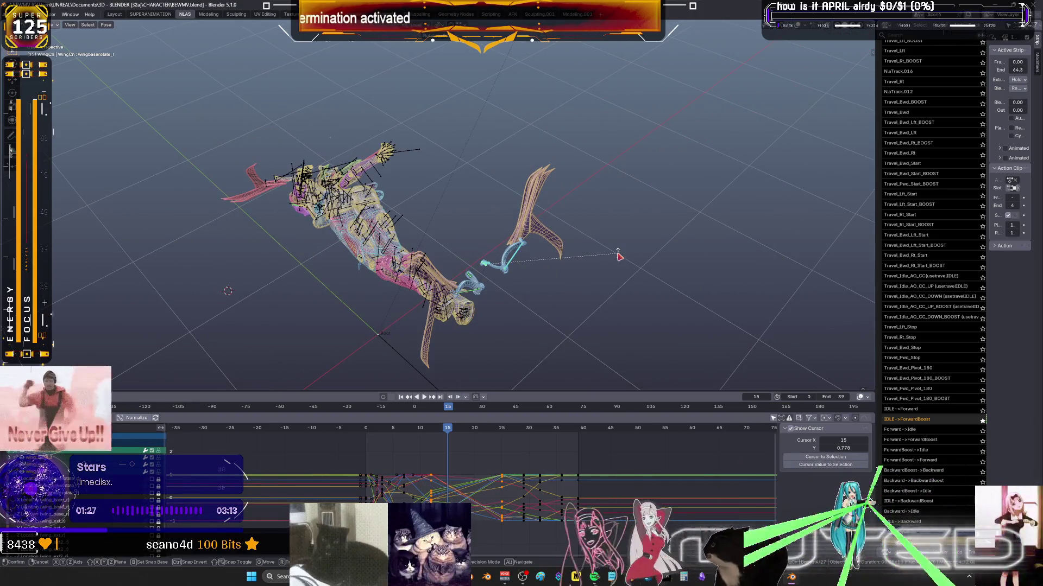
mouse_move(585, 271)
middle_mouse_down()
mouse_move(597, 255)
mouse_move(630, 276)
mouse_move(453, 227)
mouse_move(447, 205)
middle_mouse_up()
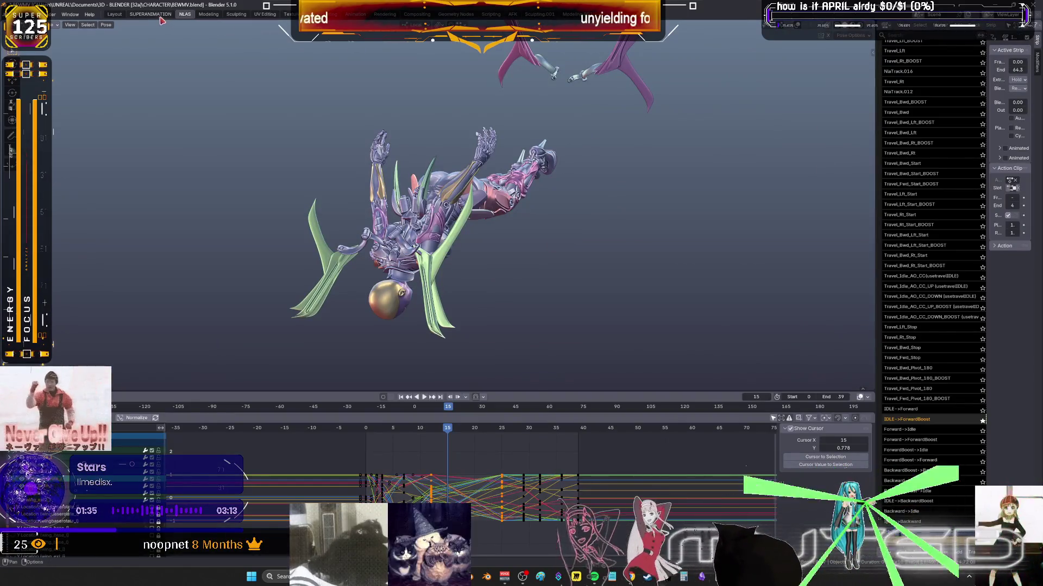
left_click(151, 14)
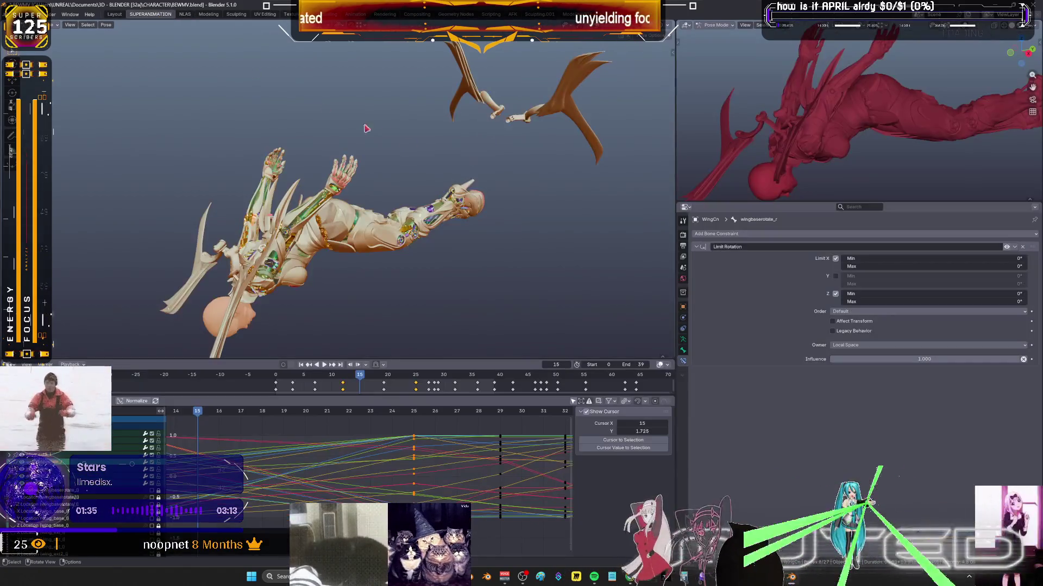
Enlarge the right-hand view and turn the Properties area into a third 3D Viewport.
left_click_drag(776, 202, 773, 305)
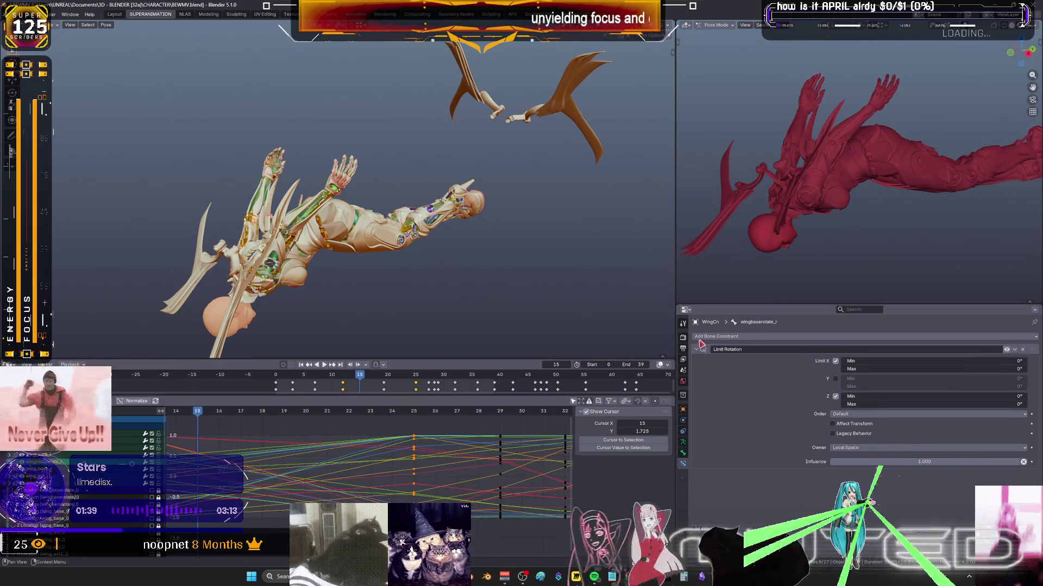
left_click(686, 311)
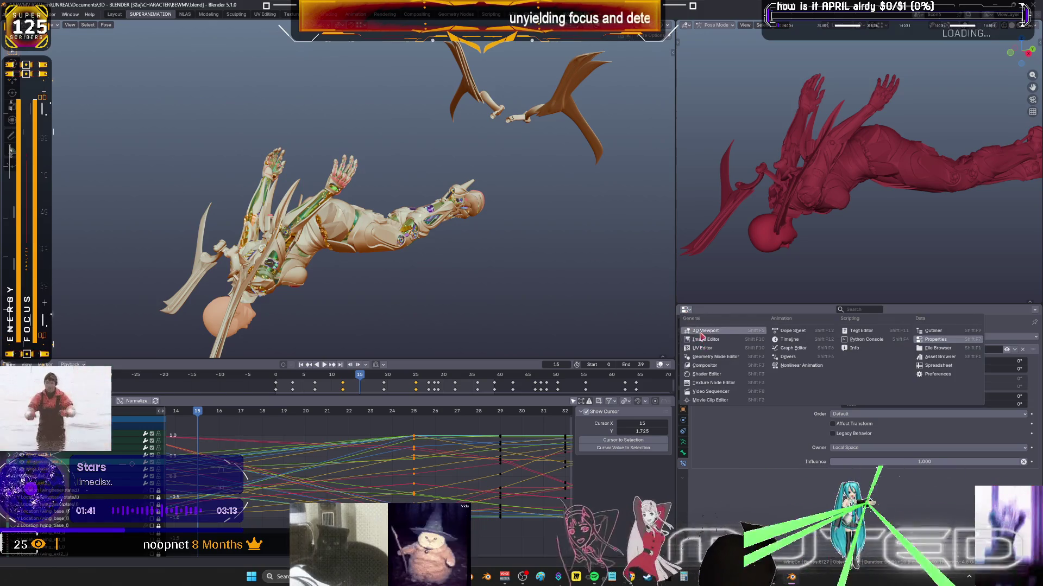
left_click(705, 330)
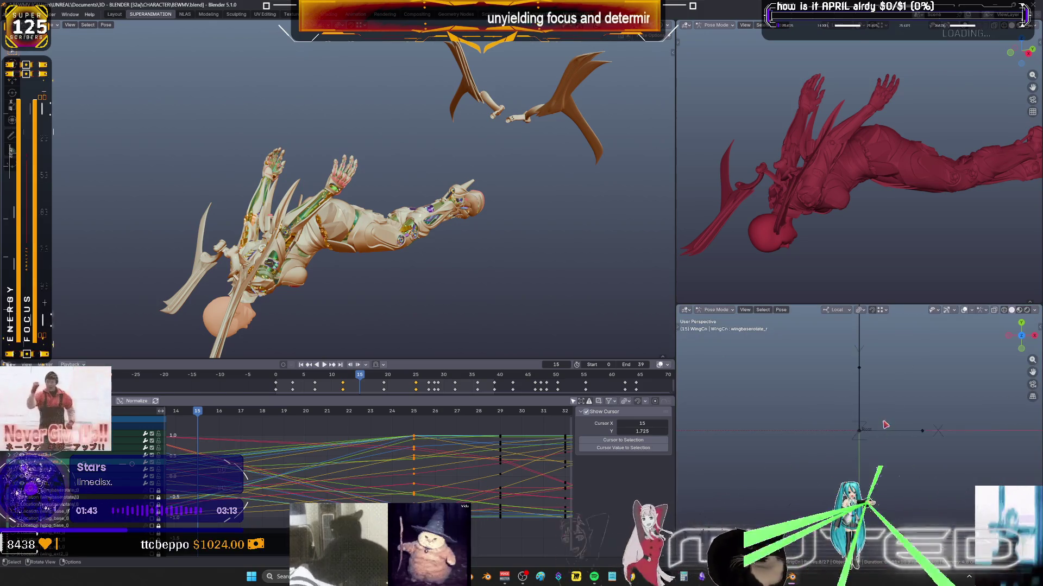
scroll(896, 430, "down", 4)
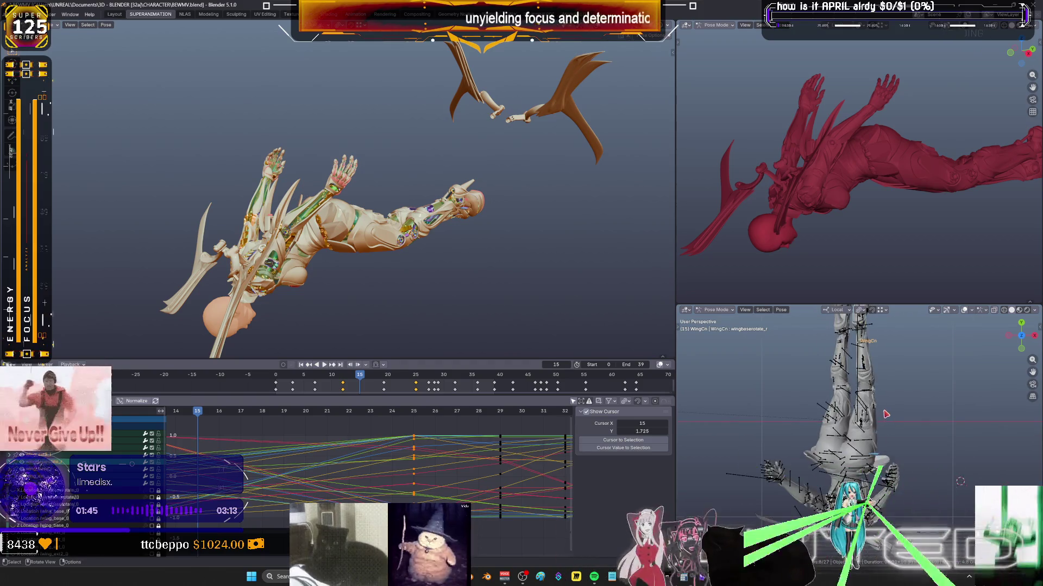
Show the grey model upright from the front in the new view (numpad 1, Shift+numpad 4).
key("KP_1")
mouse_move(886, 415)
middle_mouse_down()
mouse_move(796, 395)
mouse_move(906, 432)
mouse_move(792, 410)
mouse_move(773, 378)
mouse_move(858, 388)
mouse_move(773, 378)
middle_mouse_up()
key("shift+KP_4")
key("shift+KP_4")
key("shift+KP_4")
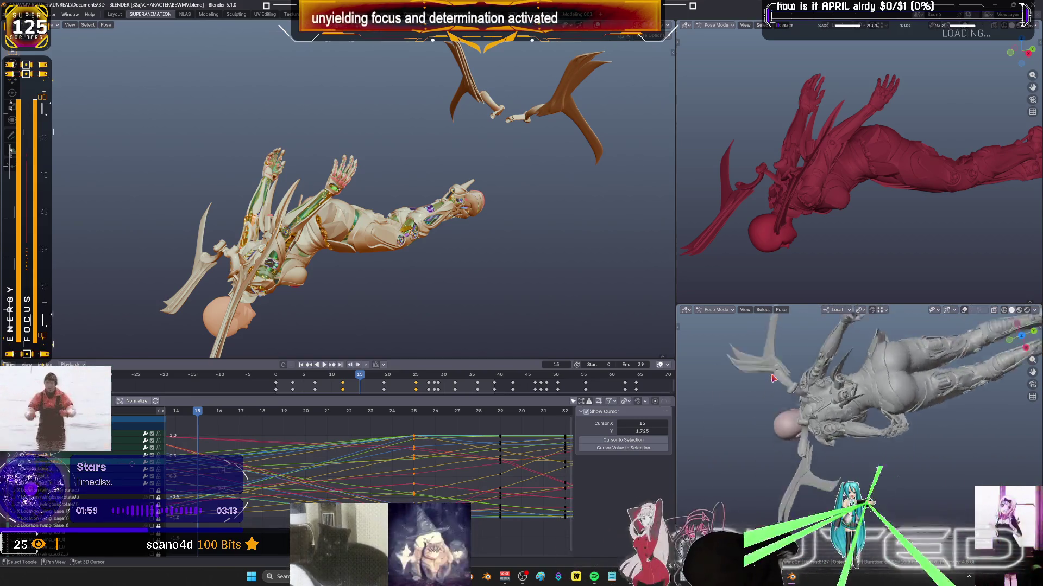
middle_click_drag(849, 381, 782, 414, "shift")
Stop playback at frame 31, angle each view on its model, and bring up the music player.
key("space")
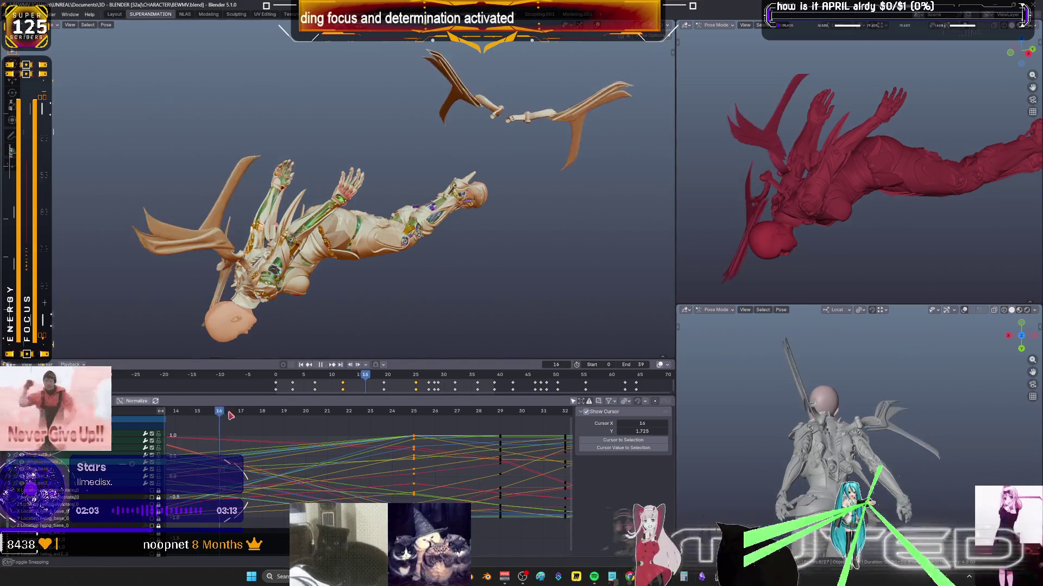
key("space")
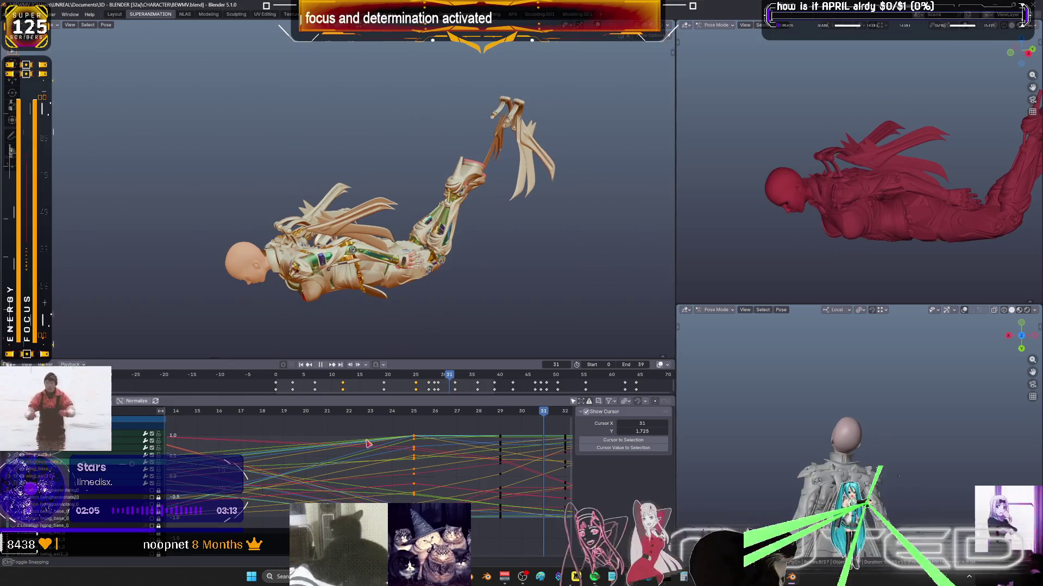
middle_click_drag(867, 409, 875, 388)
middle_click_drag(894, 200, 771, 238)
middle_click_drag(413, 228, 348, 215)
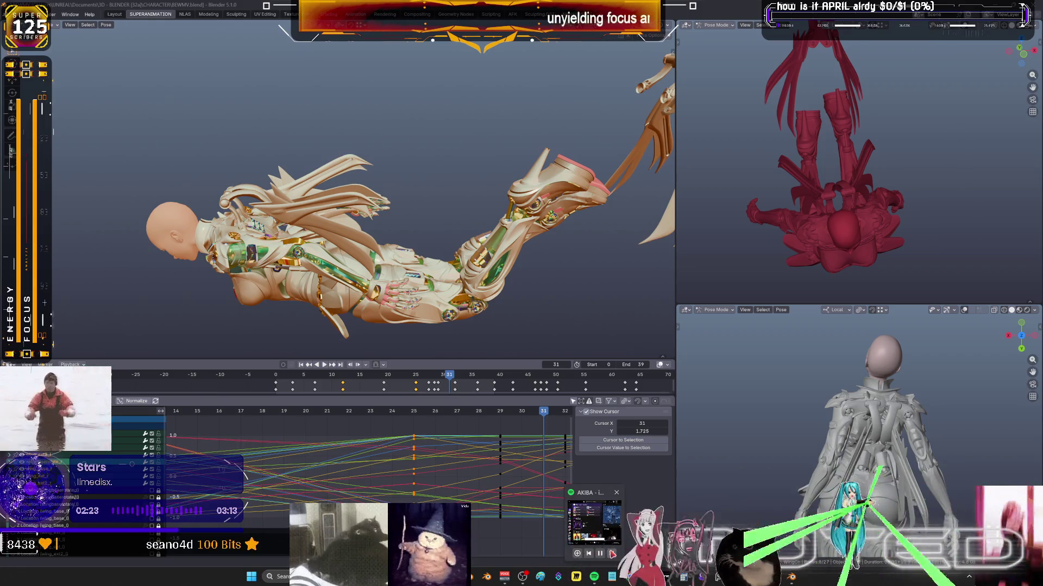
left_click(601, 536)
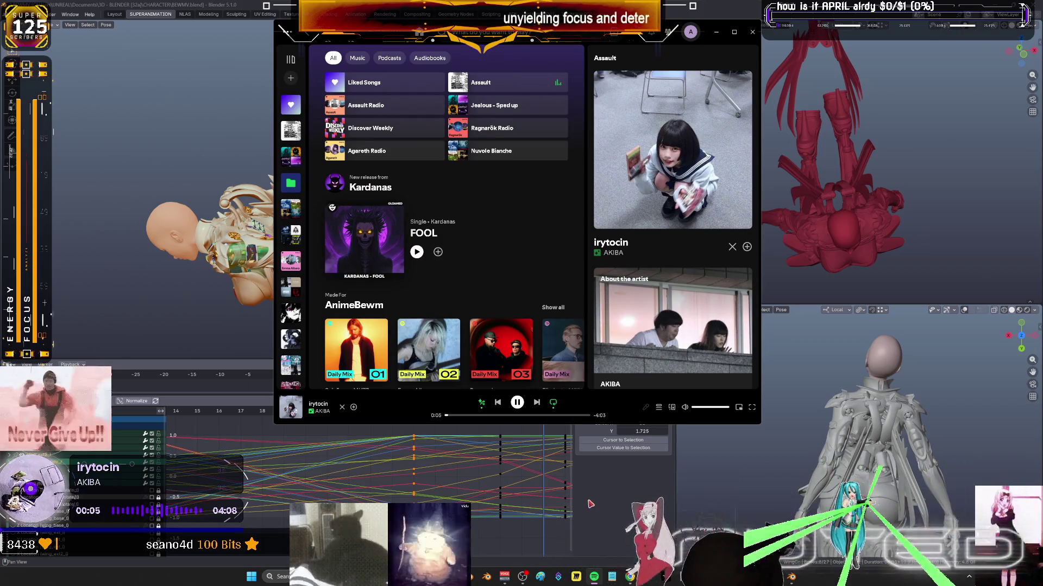
key("alt+Tab")
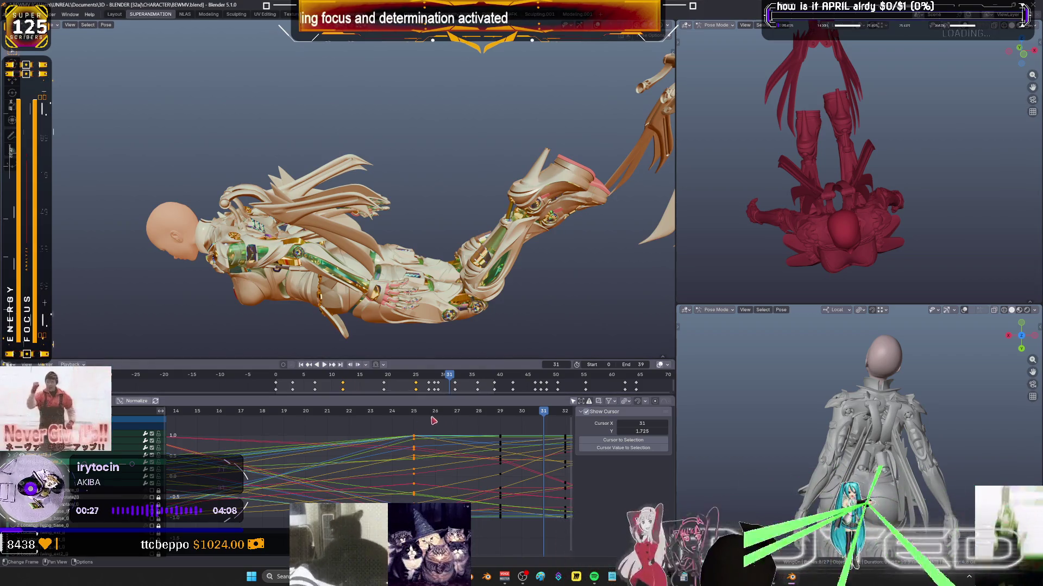
Scrub the timeline to frames 37 and 20 while orbiting the main view around the character.
middle_click_drag(449, 435, 425, 452)
scroll(472, 450, "down", 2)
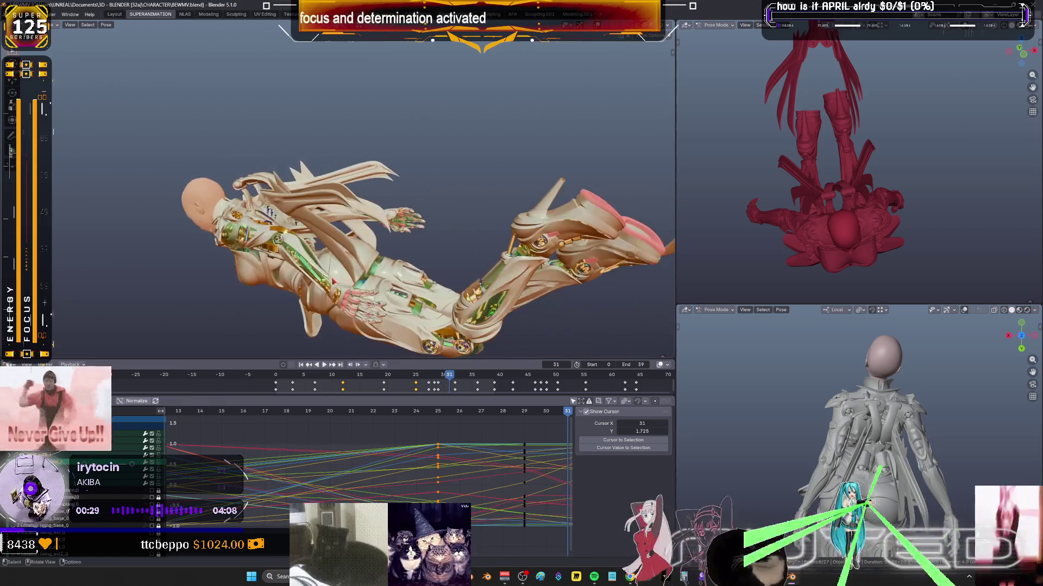
scroll(537, 454, "down", 2)
mouse_move(445, 413)
left_mouse_down()
mouse_move(462, 419)
mouse_move(317, 437)
left_mouse_up()
mouse_move(325, 304)
middle_mouse_down()
mouse_move(348, 206)
mouse_move(427, 215)
mouse_move(388, 347)
middle_mouse_up()
scroll(427, 216, "up", 6)
scroll(398, 441, "down", 2)
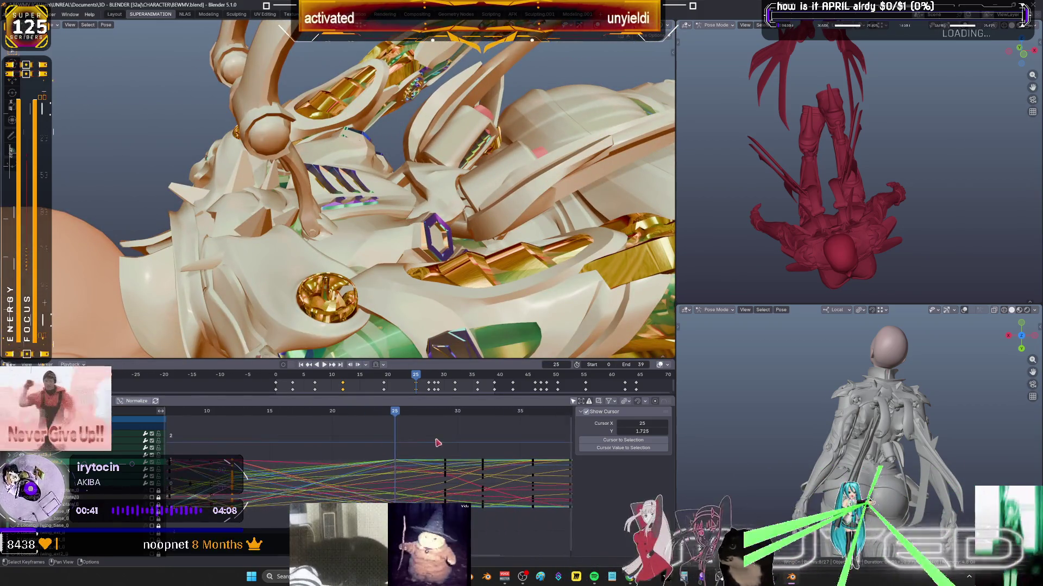
left_click_drag(389, 415, 327, 415)
middle_click_drag(242, 288, 449, 239)
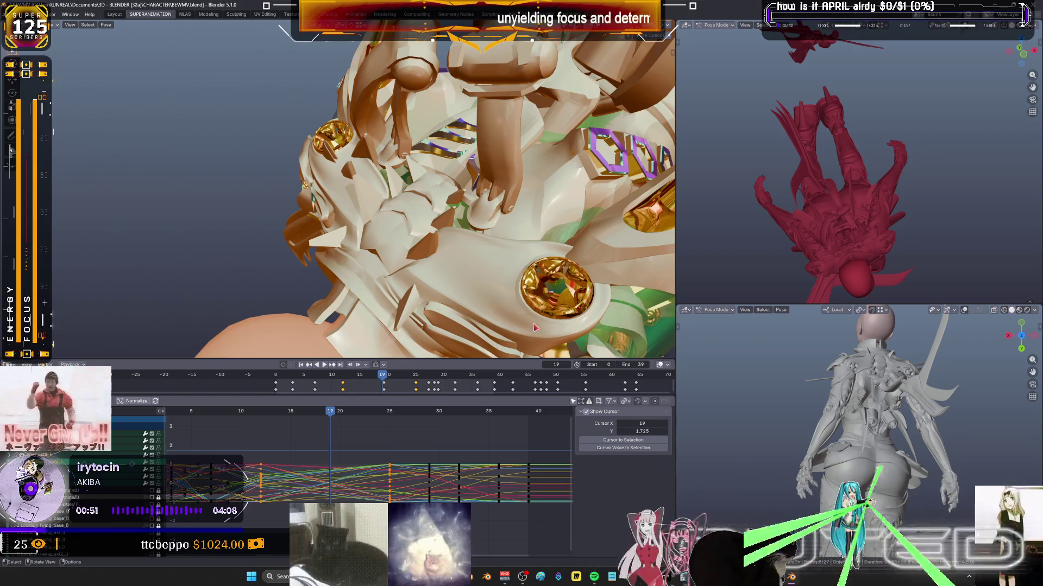
Scrub to frames 13 and 25, zoom the main view onto the wing, and select a wing bone.
middle_click_drag(322, 425, 450, 419)
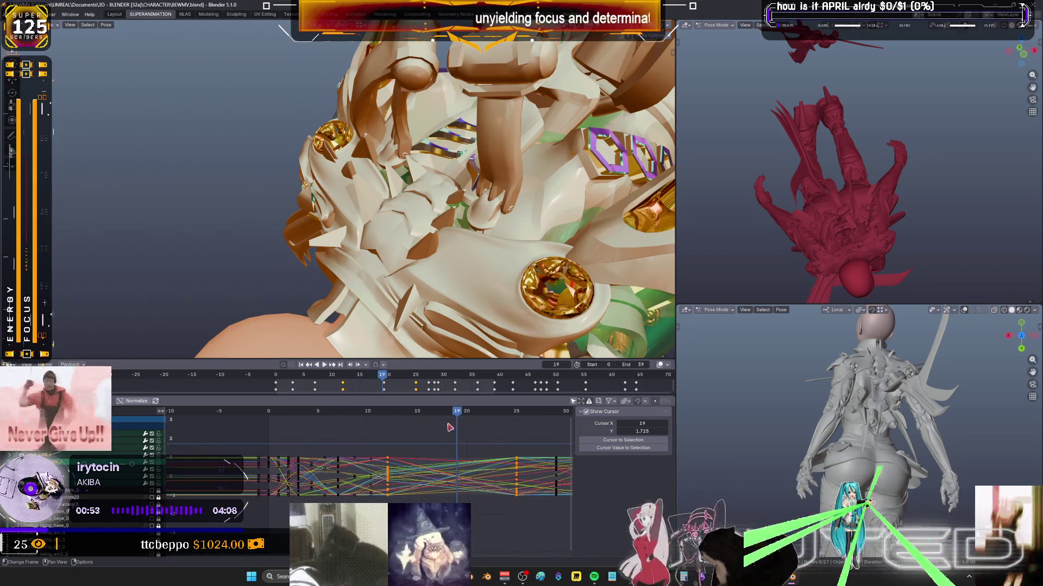
key("space")
mouse_move(457, 414)
left_mouse_down()
mouse_move(397, 419)
mouse_move(556, 423)
left_mouse_up()
mouse_move(500, 254)
middle_mouse_down()
mouse_move(416, 242)
mouse_move(434, 236)
middle_mouse_up()
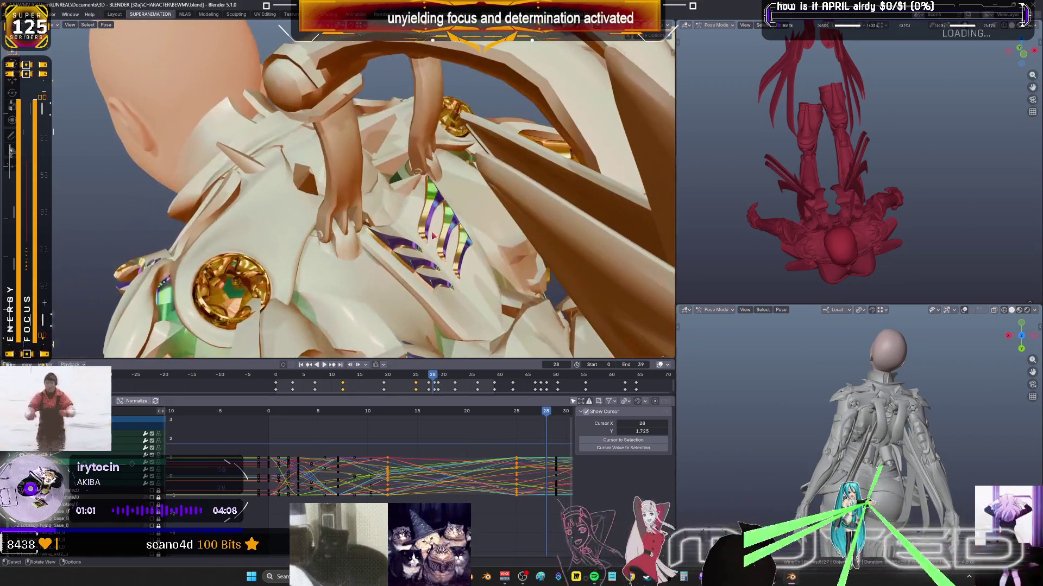
scroll(396, 348, "down", 5)
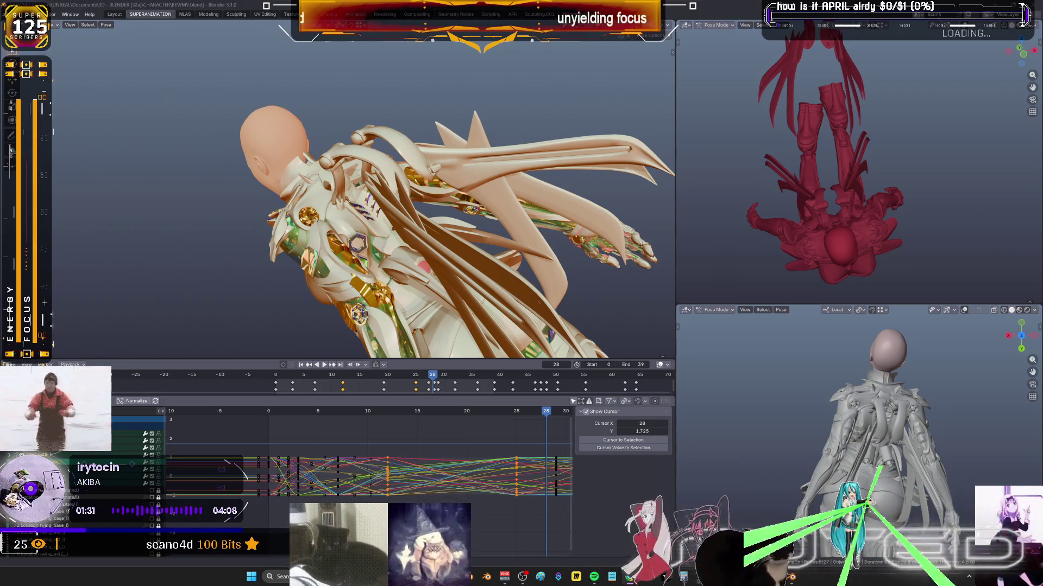
middle_click_drag(435, 218, 413, 195)
left_click_drag(533, 416, 379, 414)
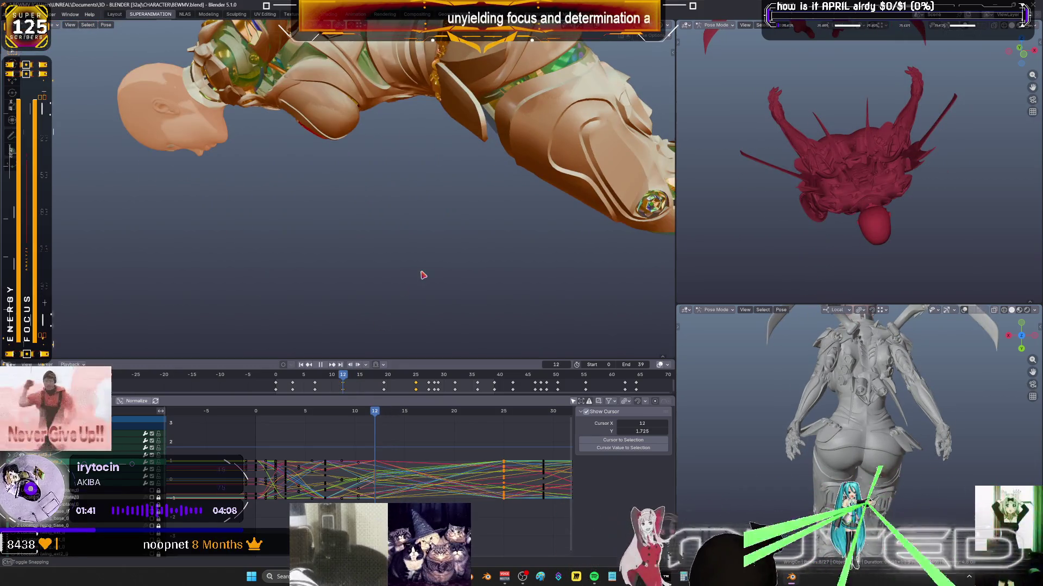
mouse_move(470, 217)
middle_mouse_down()
mouse_move(492, 176)
mouse_move(313, 244)
mouse_move(451, 272)
mouse_move(400, 197)
mouse_move(394, 275)
mouse_move(341, 234)
mouse_move(445, 291)
mouse_move(364, 196)
mouse_move(567, 179)
middle_mouse_up()
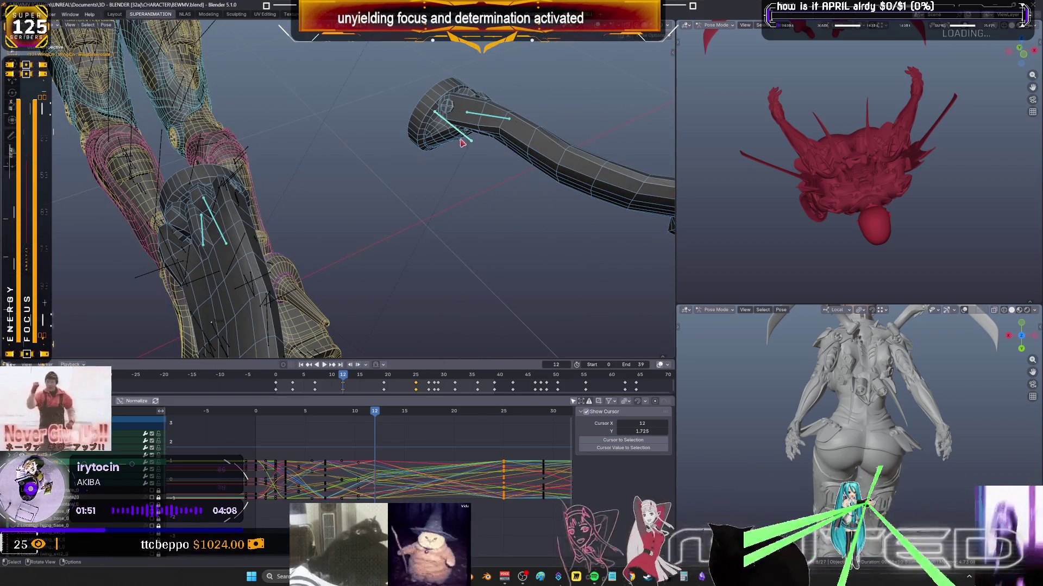
left_click(481, 239)
Preview the animation and stop at frame 22 with the view turned toward the wing.
key("space")
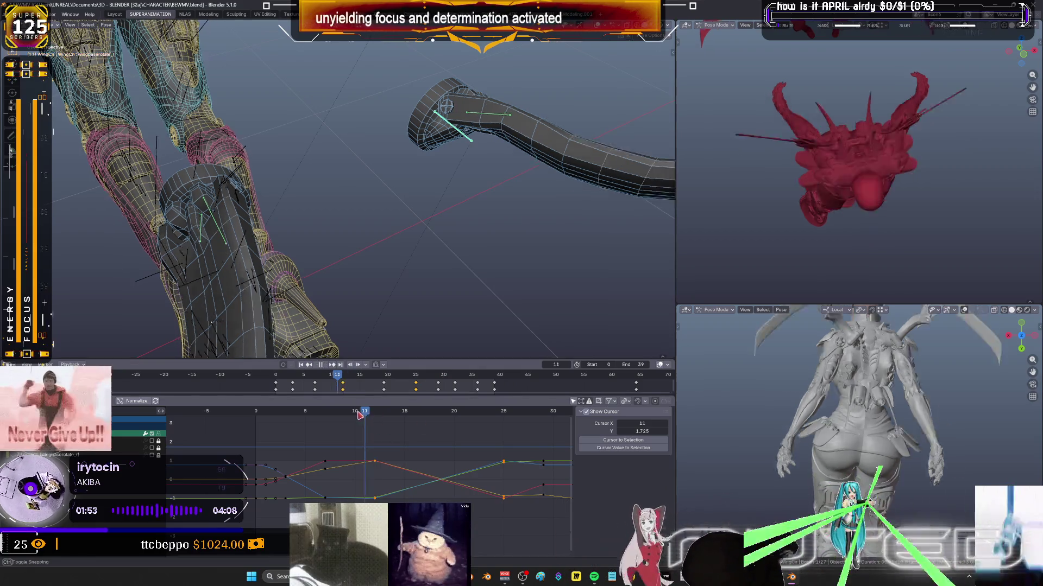
mouse_move(298, 424)
left_mouse_down()
mouse_move(534, 434)
mouse_move(473, 437)
left_mouse_up()
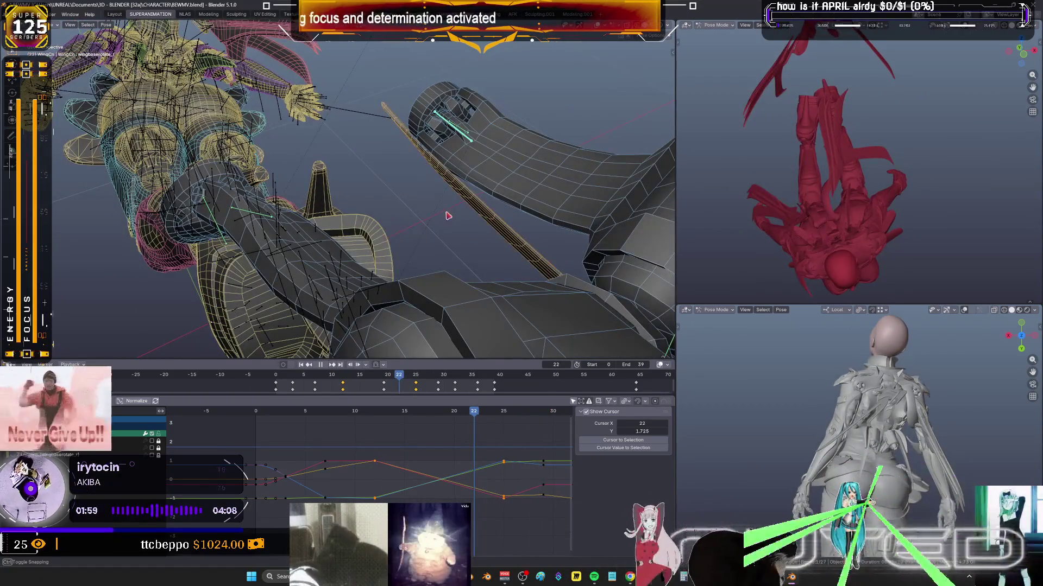
key("Escape")
middle_click_drag(440, 217, 422, 219)
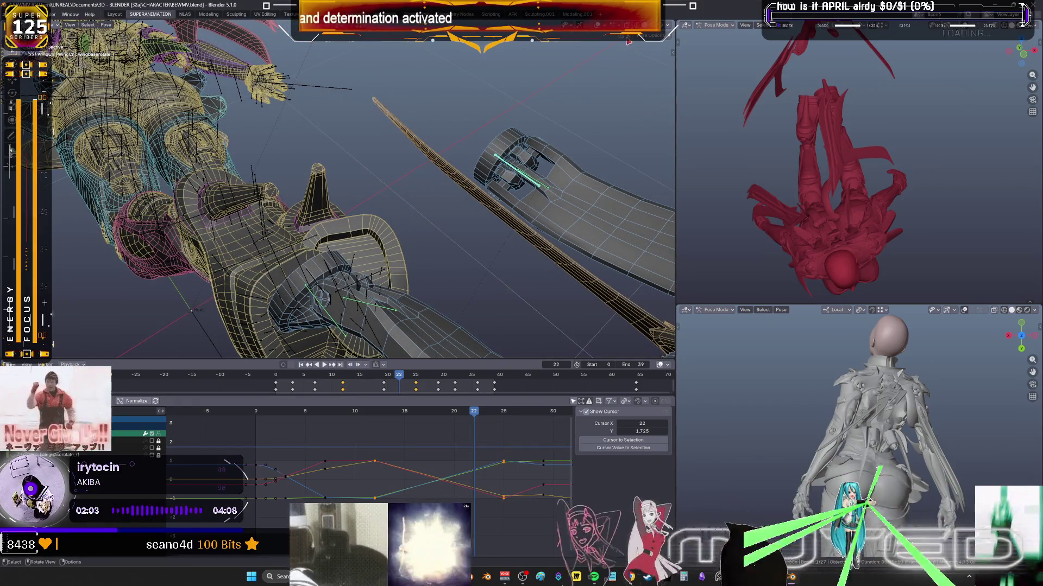
left_click(386, 321)
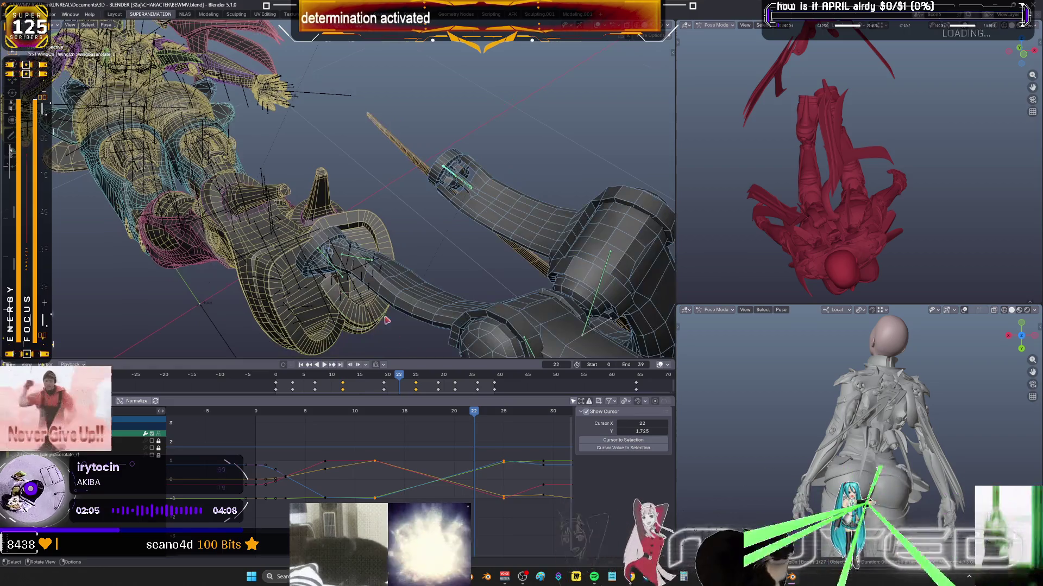
Select a different wing bone and rotate it into a new pose at frame 22.
left_click(330, 268)
key("space")
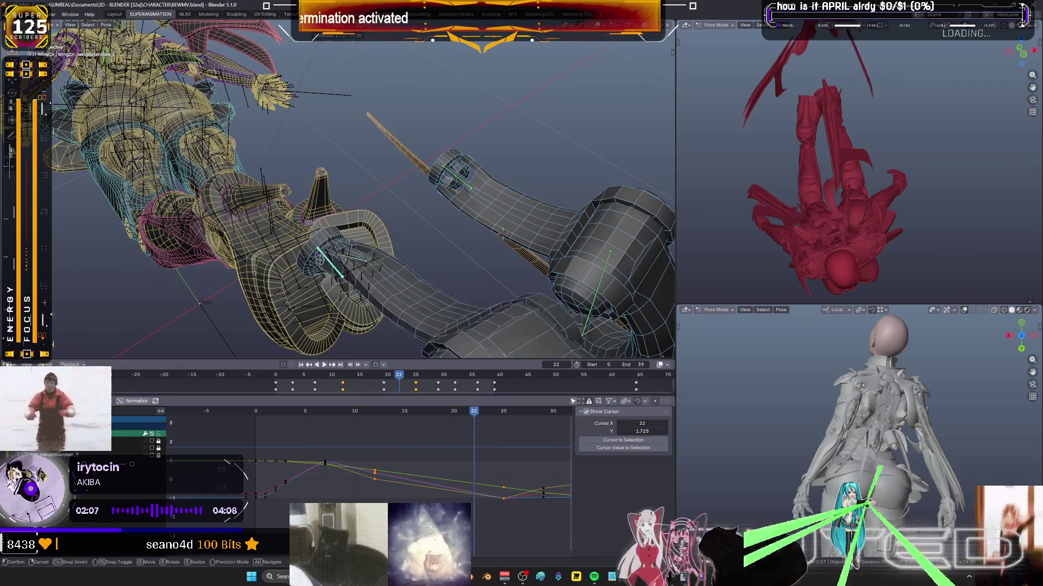
key("Escape")
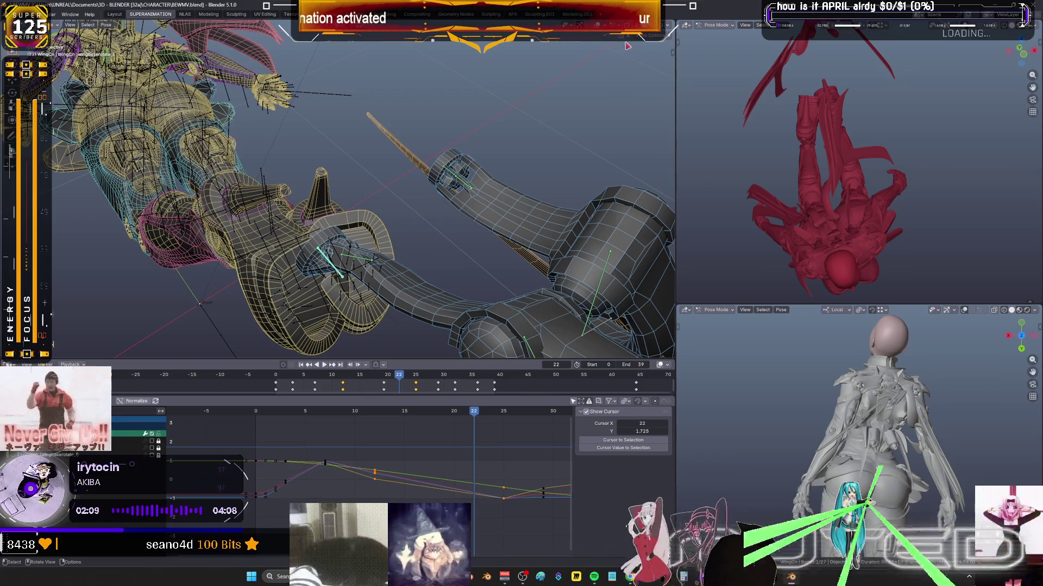
key("space")
key("Escape")
key("r")
left_click(494, 228)
Add another wing bone and key the selected bones' rotation at frame 22.
left_click(477, 196, "shift")
key("k")
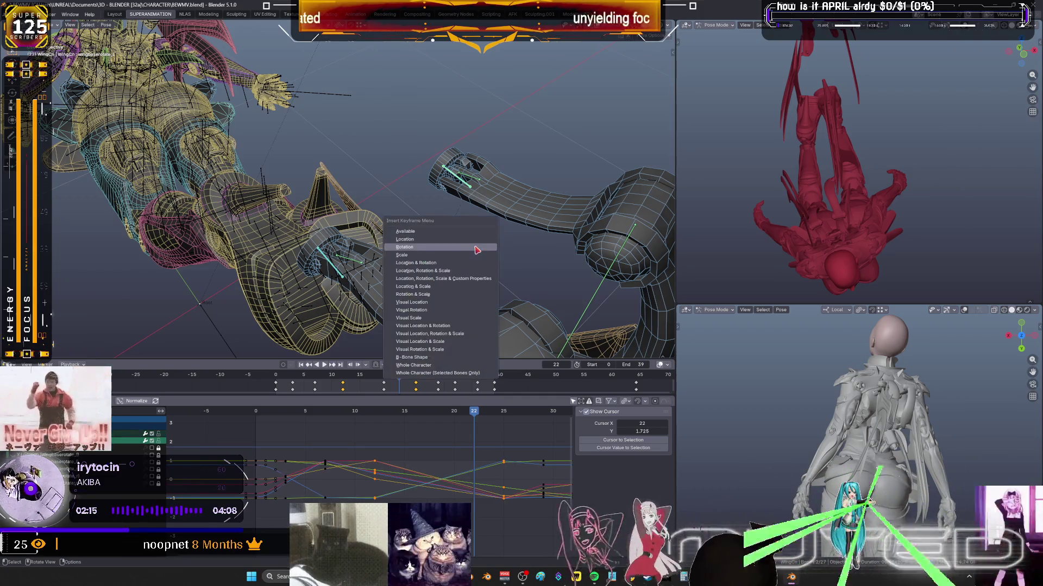
left_click(473, 280)
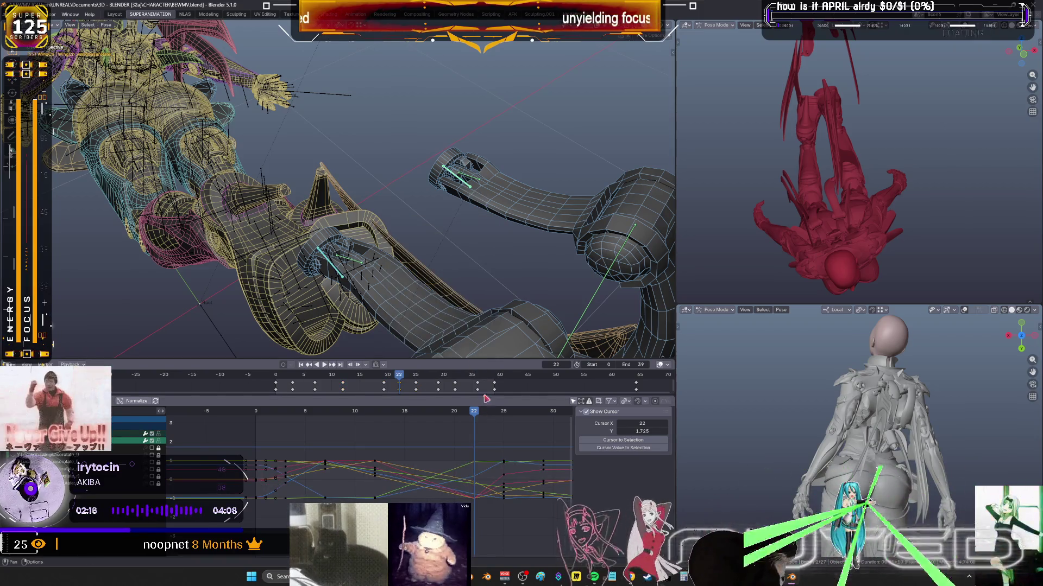
right_click(465, 241)
At frame 18, blend a breakdown pose and re-rotate the wing bones about their local X axis.
mouse_move(479, 416)
left_mouse_down()
mouse_move(377, 434)
mouse_move(434, 434)
left_mouse_up()
key("shift+e")
left_click(469, 260)
middle_click_drag(470, 261, 426, 259)
key("r")
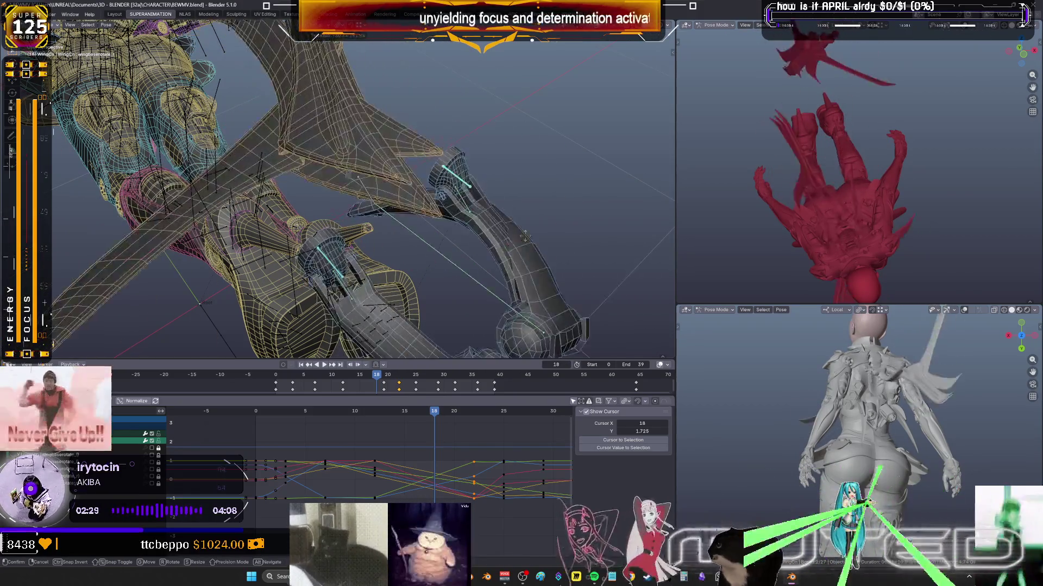
key("x")
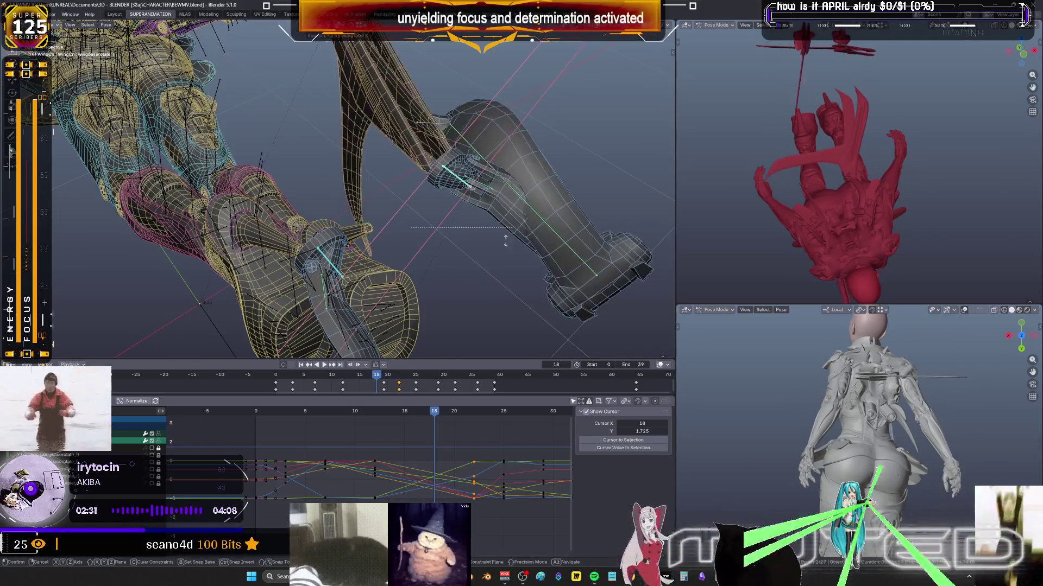
key("y")
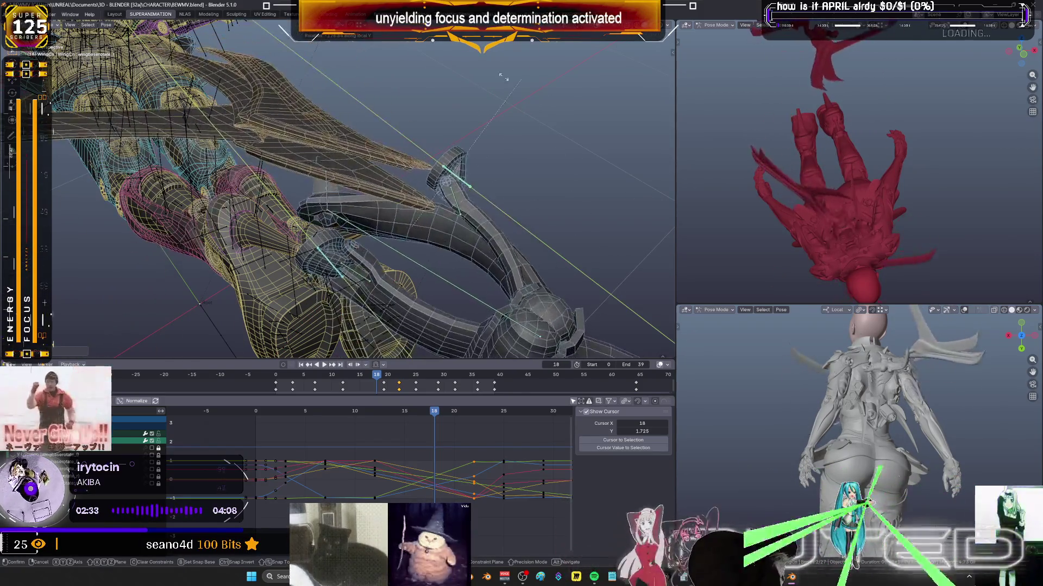
key("z")
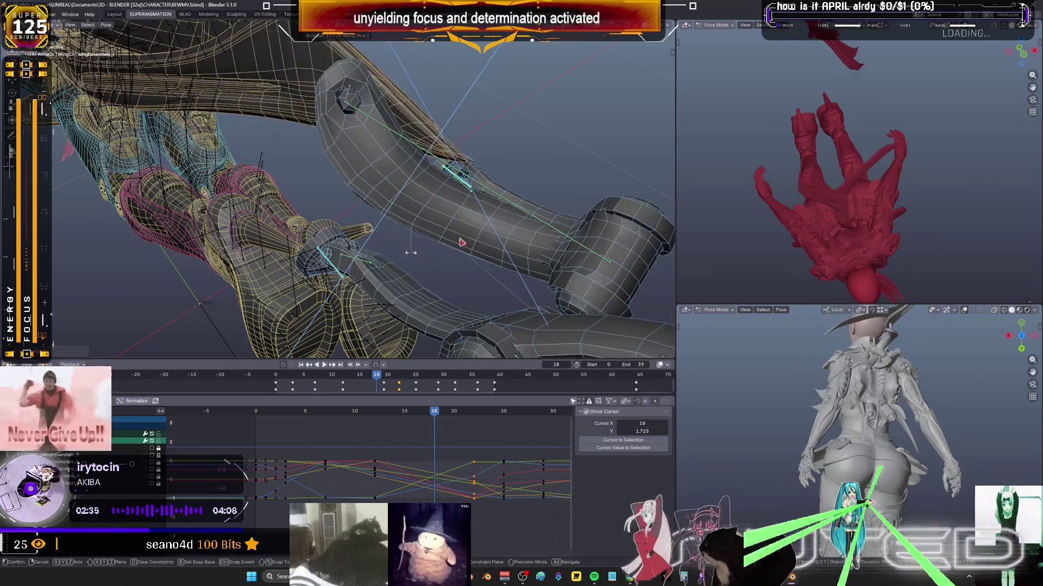
key("x")
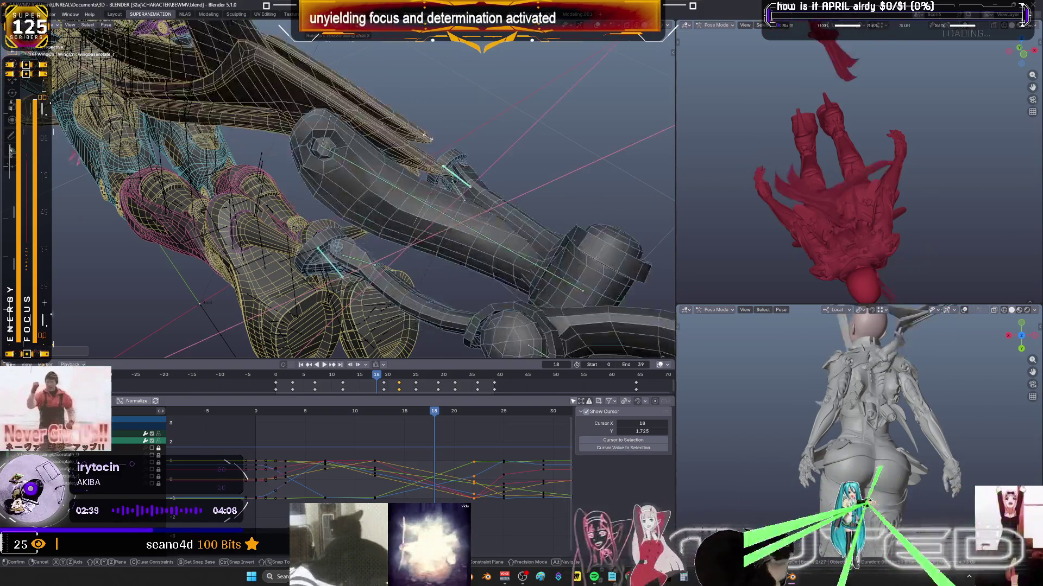
left_click(455, 215)
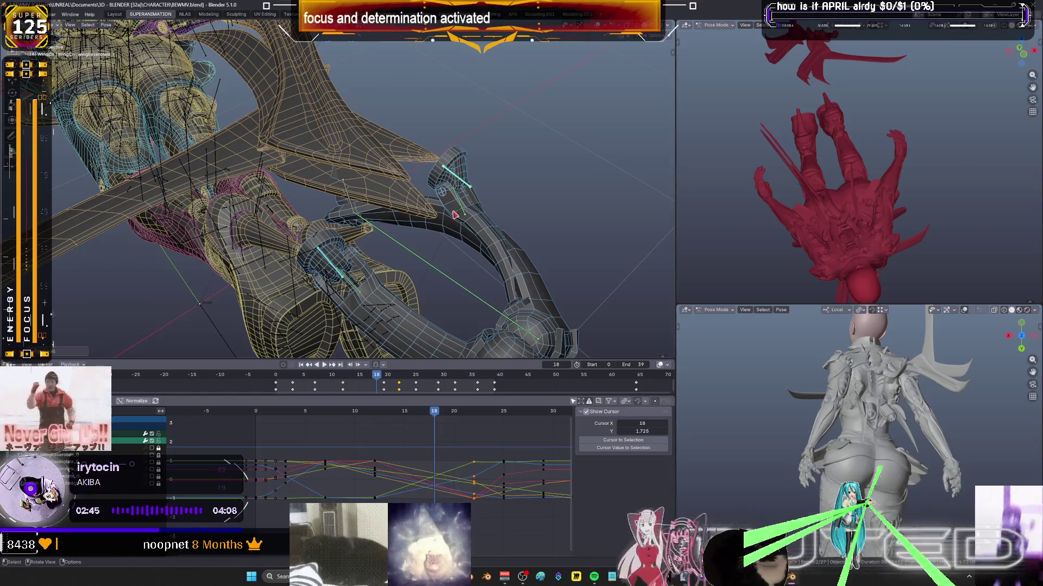
At frame 15, rotate the wing bone about its local X axis and preview playback.
left_click_drag(371, 413, 405, 410)
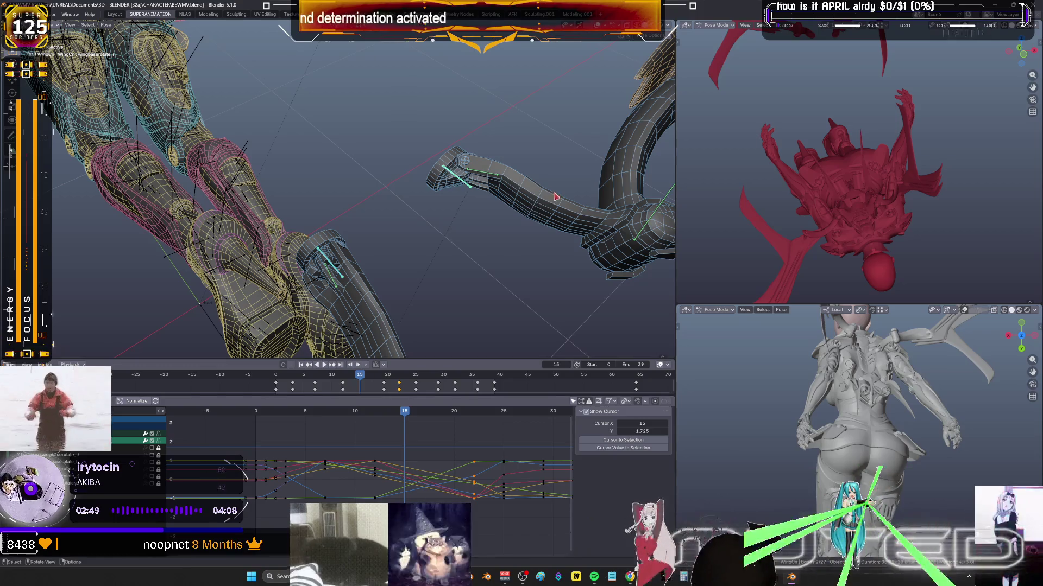
key("r")
key("x")
key("x")
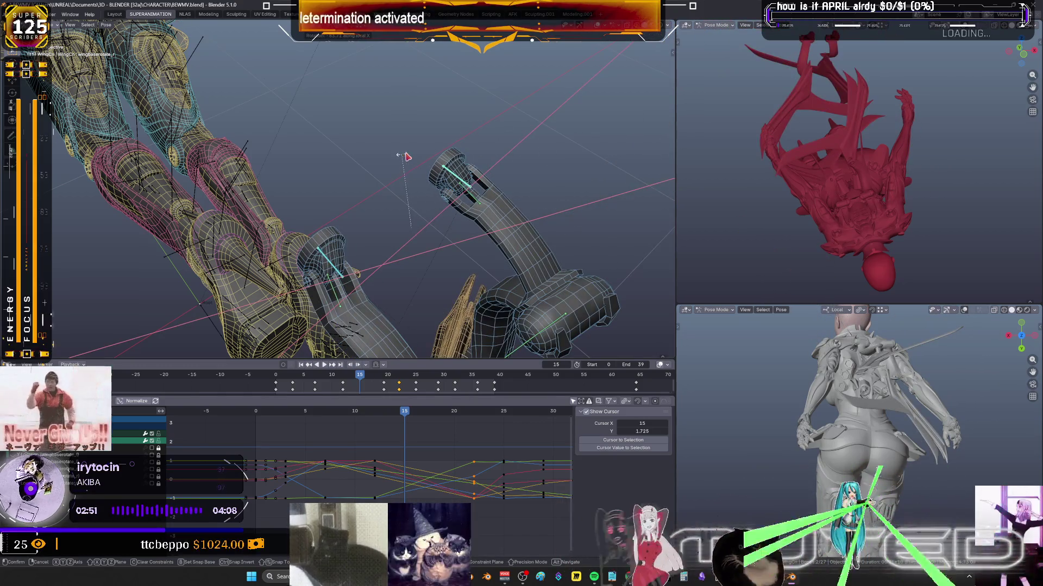
left_click(408, 157)
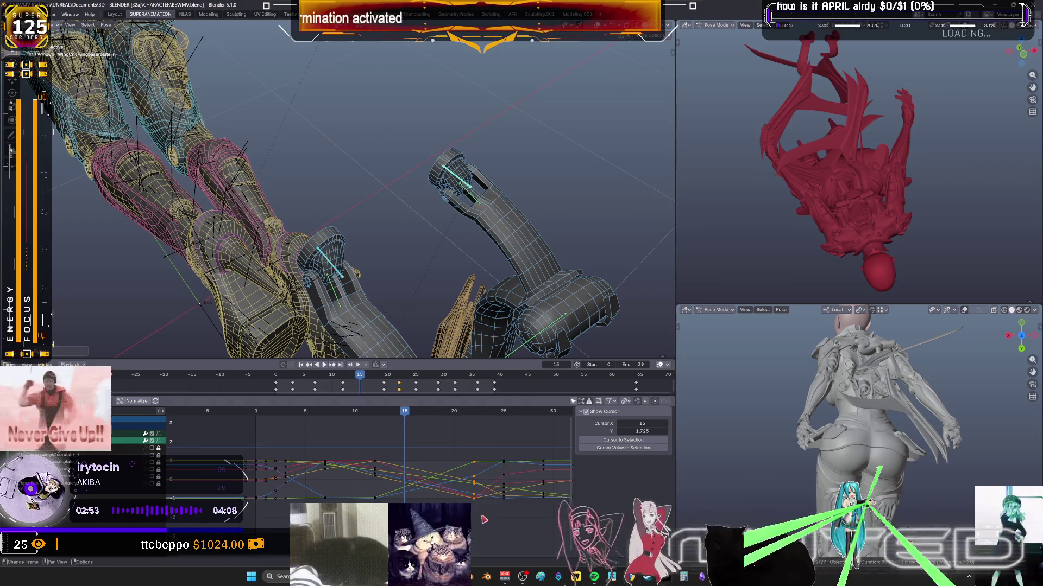
key("space")
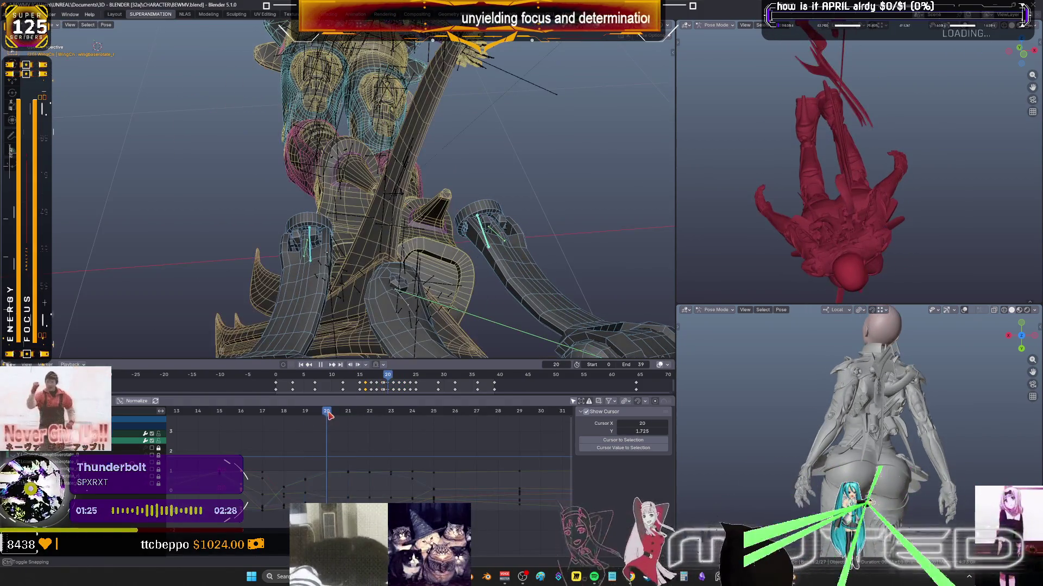
Stop playback and blend the wing bones into a breakdown pose, cancelling a stray rotation.
key("space")
key("shift+e")
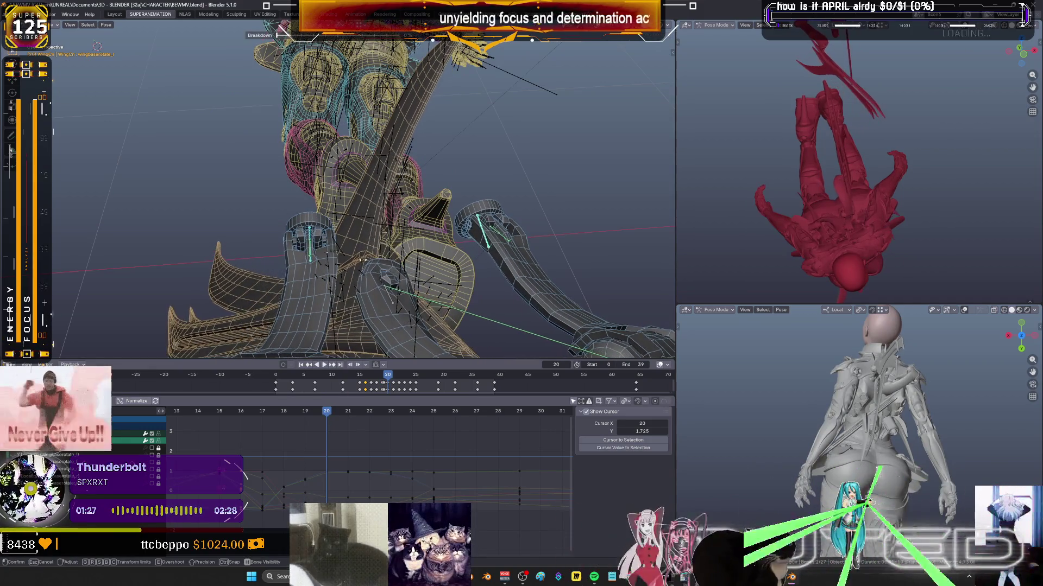
left_click(598, 224)
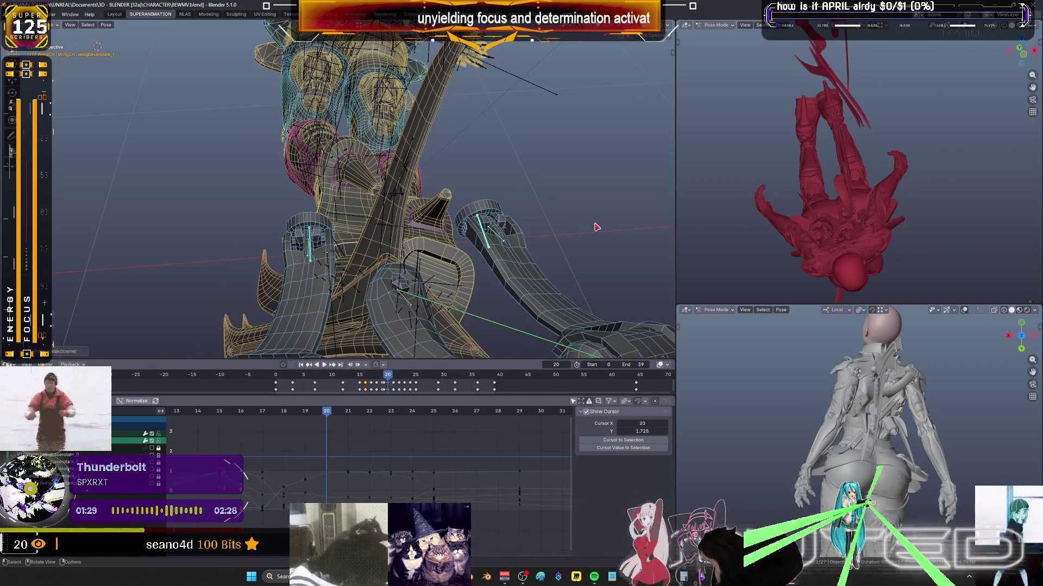
key("r")
right_click(595, 225)
right_click(594, 225)
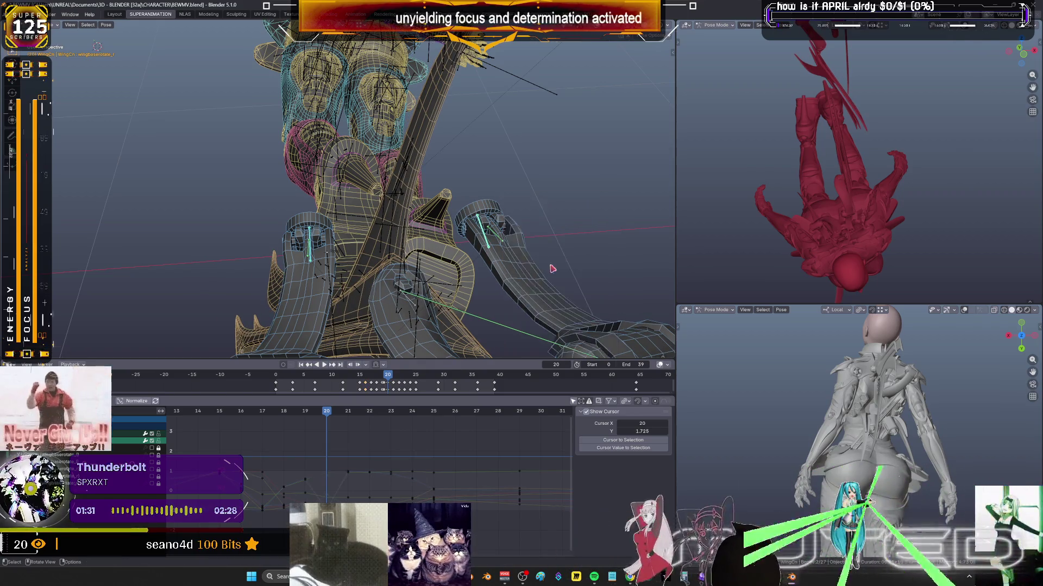
Play the animation, scrub to frame 17, stop, and step forward to frame 18.
key("space")
mouse_move(358, 412)
left_mouse_down()
mouse_move(235, 417)
mouse_move(272, 428)
left_mouse_up()
key("space")
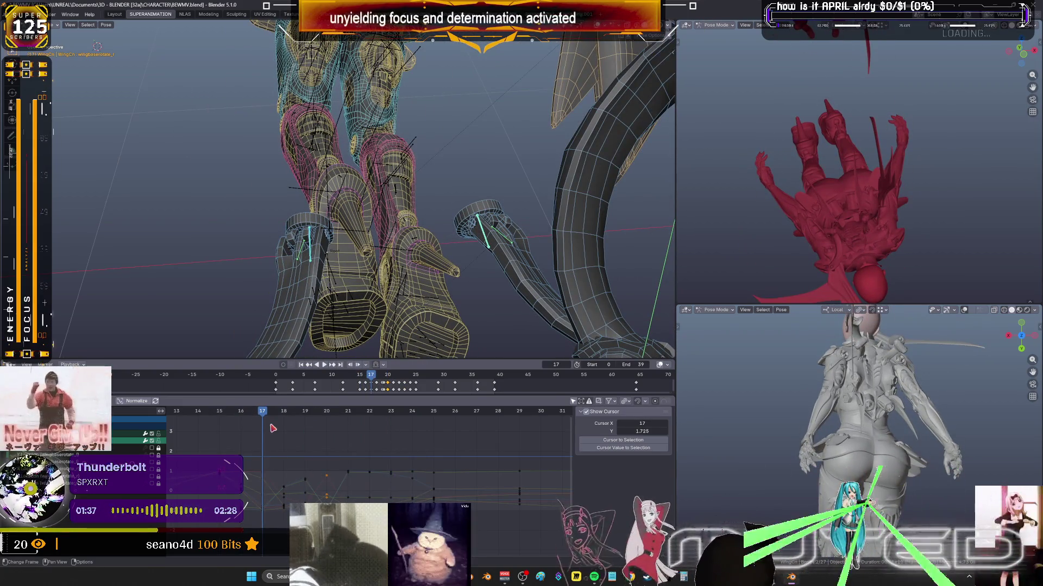
key("Right")
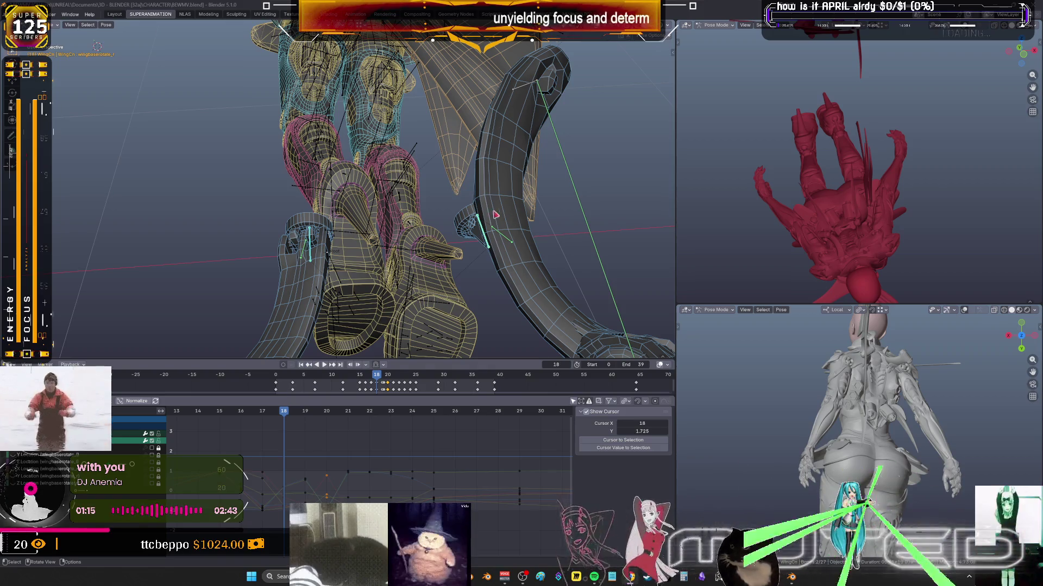
Orbit and zoom to a side view of the wing arm bones, then play the animation.
mouse_move(495, 214)
middle_mouse_down()
mouse_move(562, 228)
mouse_move(489, 239)
middle_mouse_up()
scroll(429, 261, "up", 5)
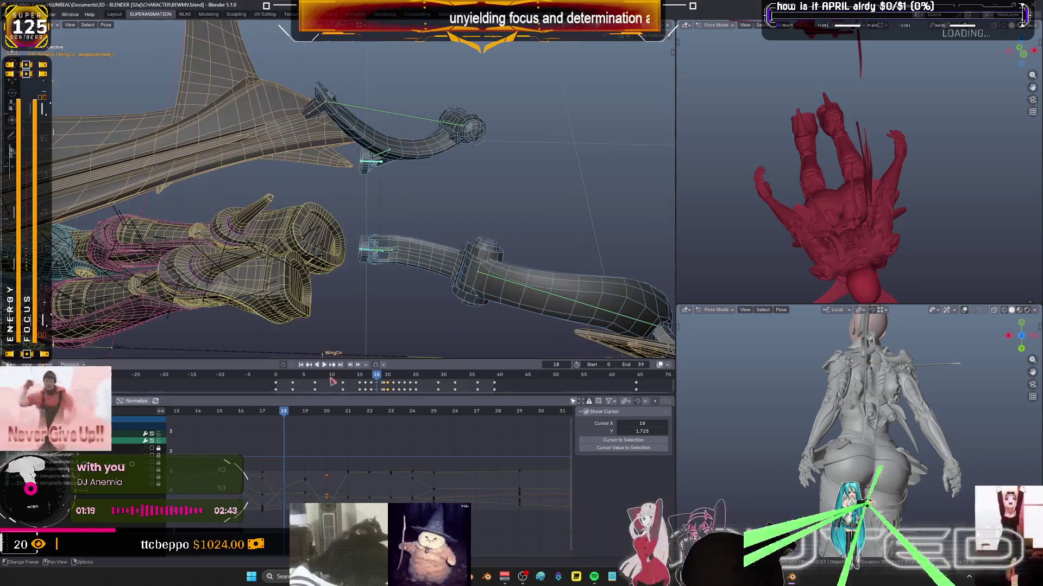
key("space")
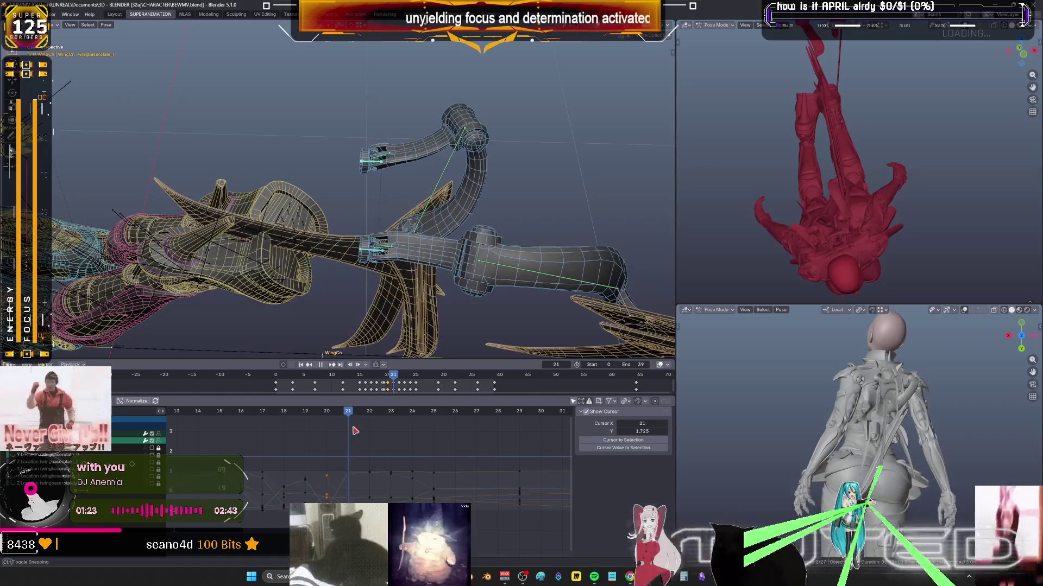
Scrub to frames 22 and 20, cancel a trial breakdown, and key the wing bones' rotation.
left_click_drag(420, 436, 274, 454)
mouse_move(276, 453)
left_mouse_down()
mouse_move(329, 453)
mouse_move(313, 456)
left_mouse_up()
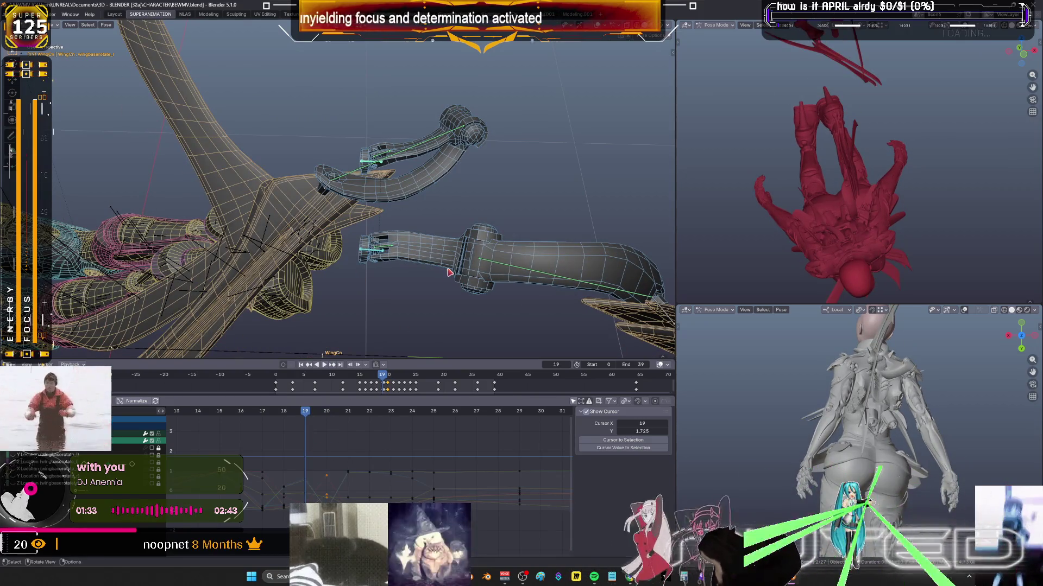
key("shift+e")
key("Escape")
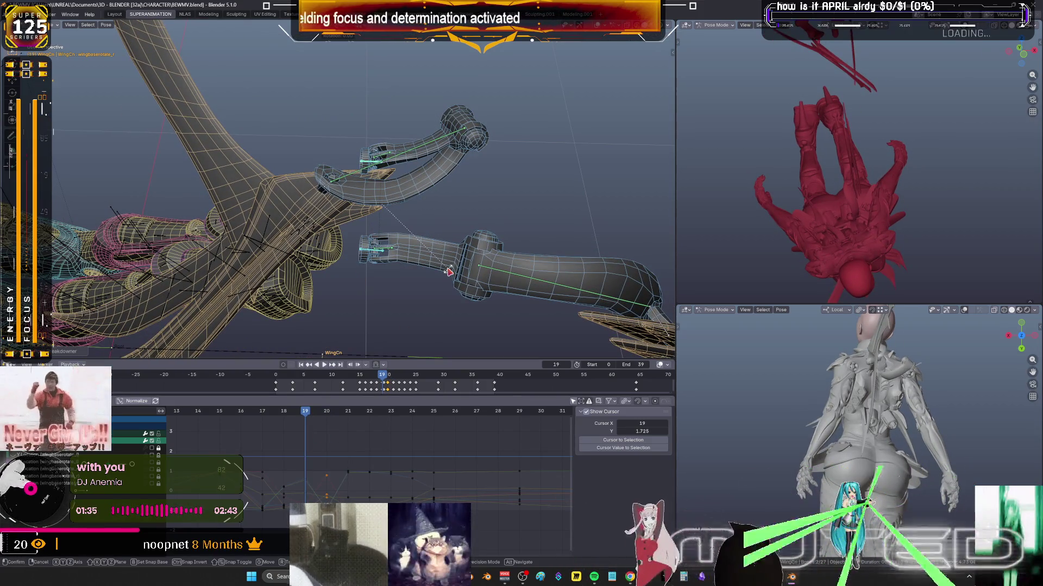
middle_click_drag(449, 272, 419, 283)
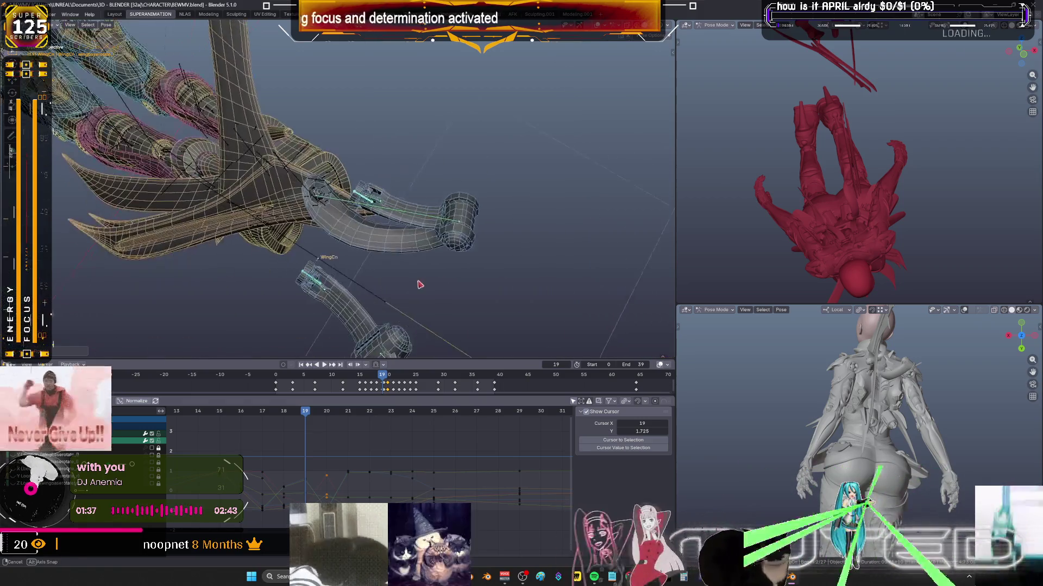
key("k")
left_click(418, 280)
Go to frame 16, blend the wing bones into a breakdown pose, and key their rotation.
mouse_move(305, 414)
left_mouse_down()
mouse_move(324, 415)
mouse_move(263, 426)
left_mouse_up()
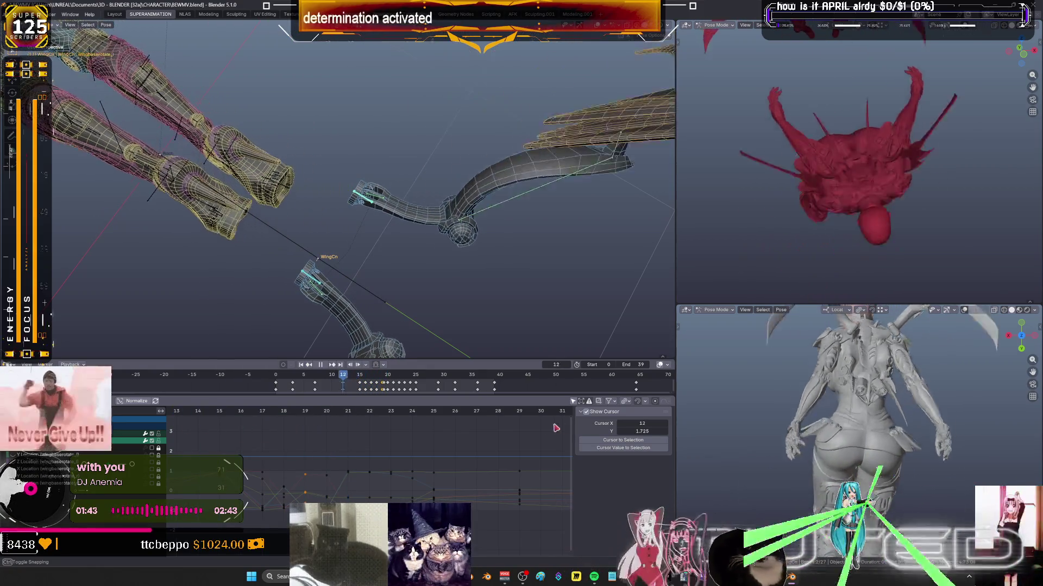
left_click(246, 422)
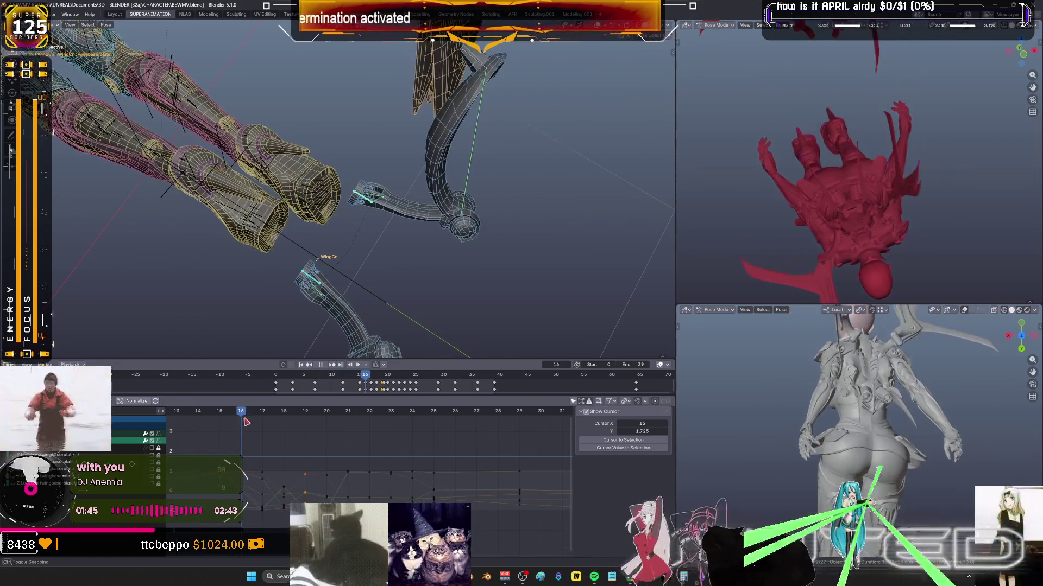
left_click_drag(243, 426, 221, 431)
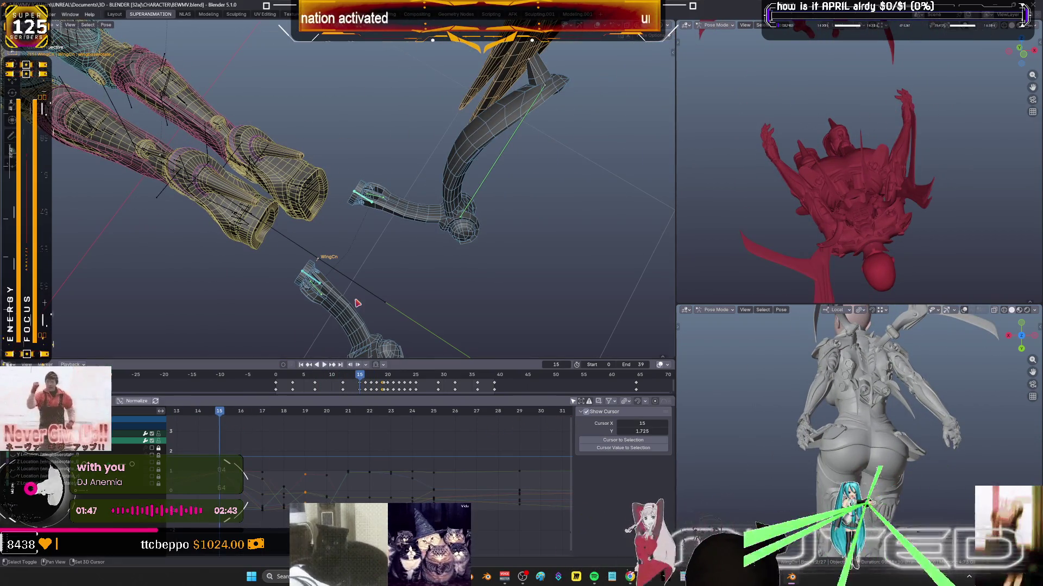
middle_click_drag(358, 303, 415, 282)
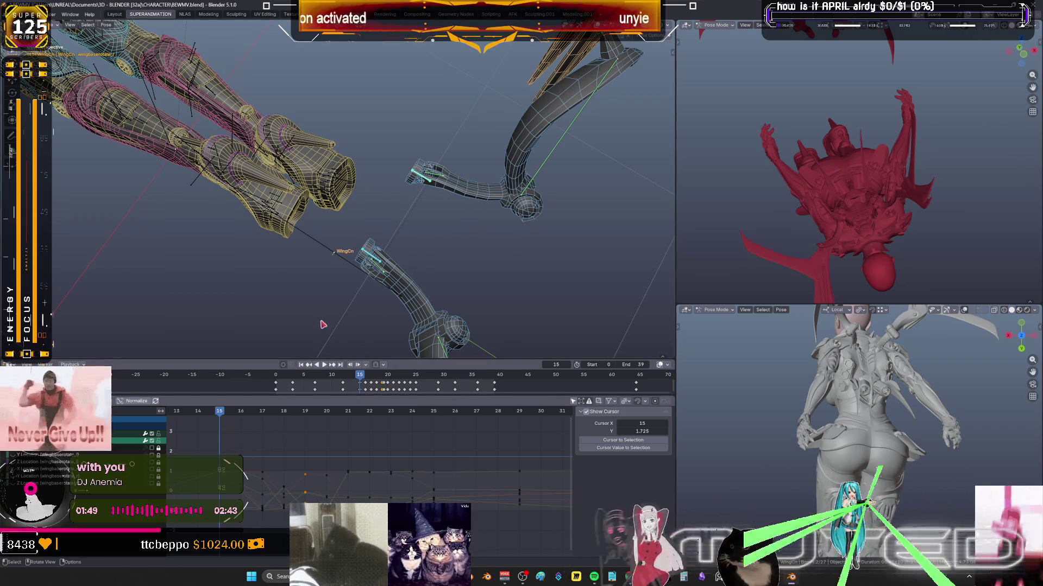
key("Right")
key("r")
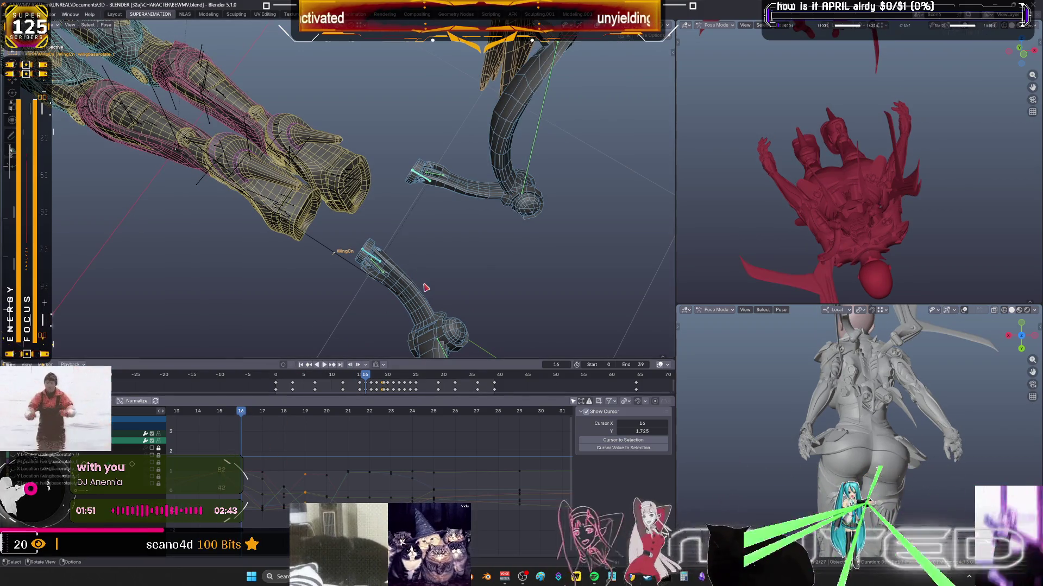
right_click(424, 284)
key("shift+e")
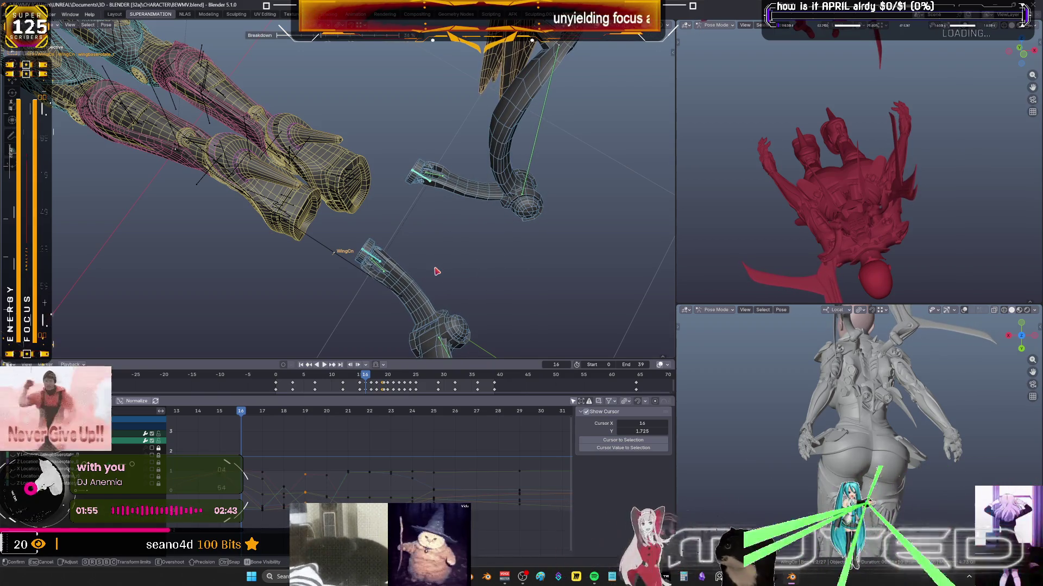
left_click(437, 271)
key("k")
left_click(437, 269)
Advance to frame 17 and blend another breakdown pose for the wings.
key("space")
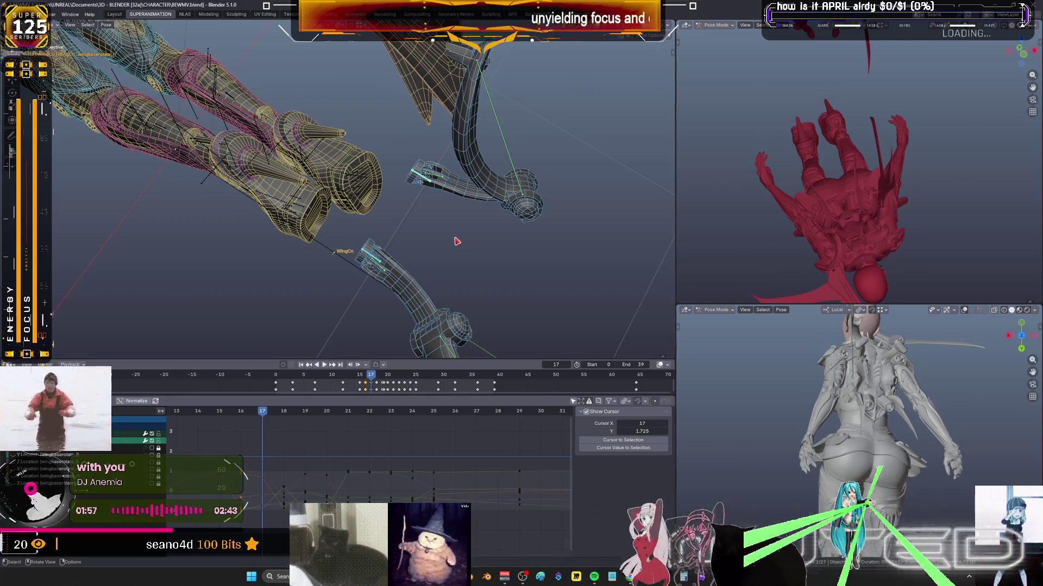
key("shift+e")
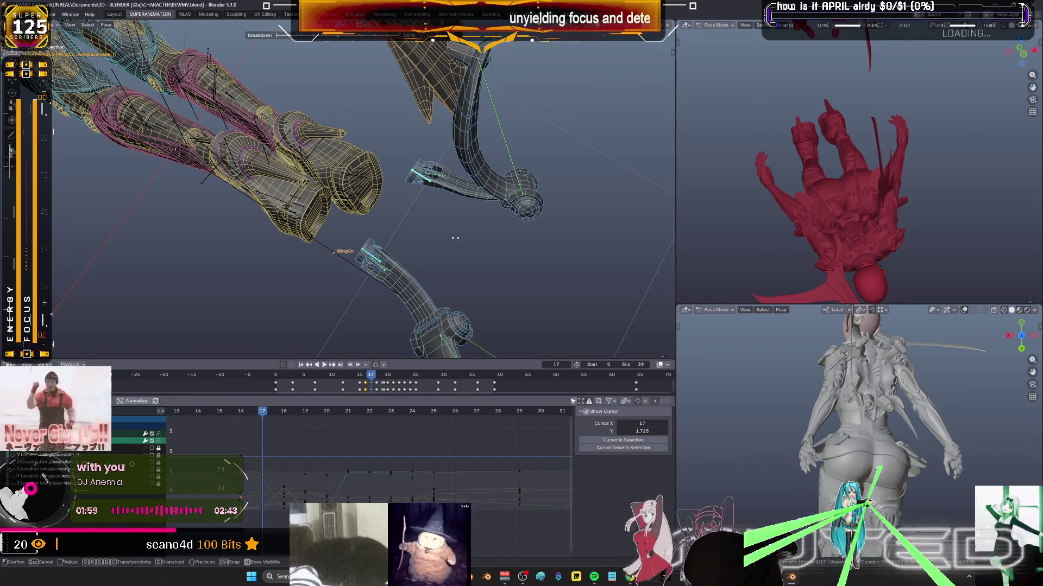
left_click(458, 241)
Key the wing rotation at frame 17, then move the animation to frame 25.
key("k")
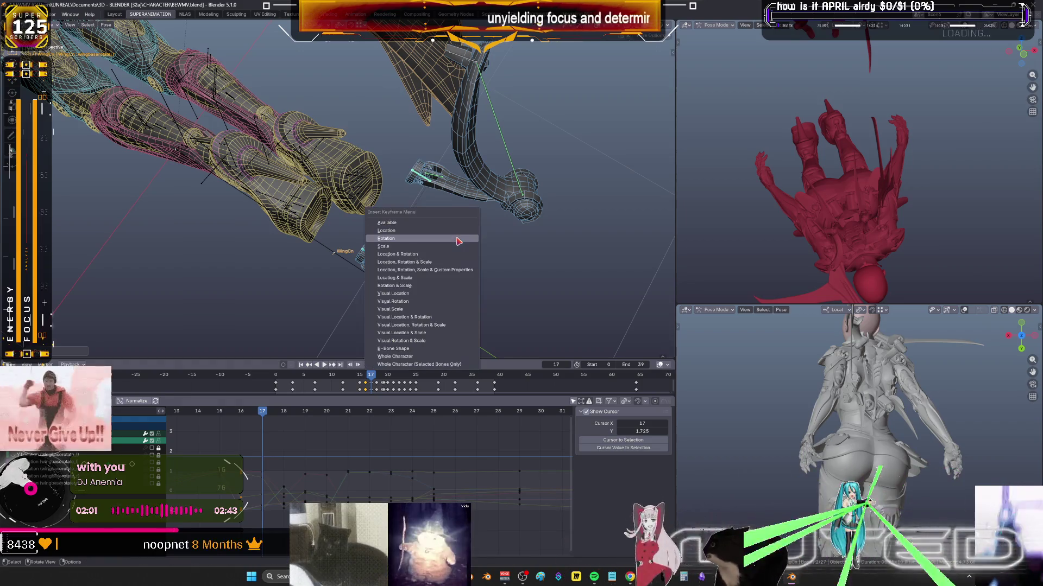
left_click(376, 365)
key("space")
middle_click_drag(458, 253, 326, 347)
mouse_move(275, 415)
left_mouse_down()
mouse_move(431, 406)
mouse_move(374, 400)
left_mouse_up()
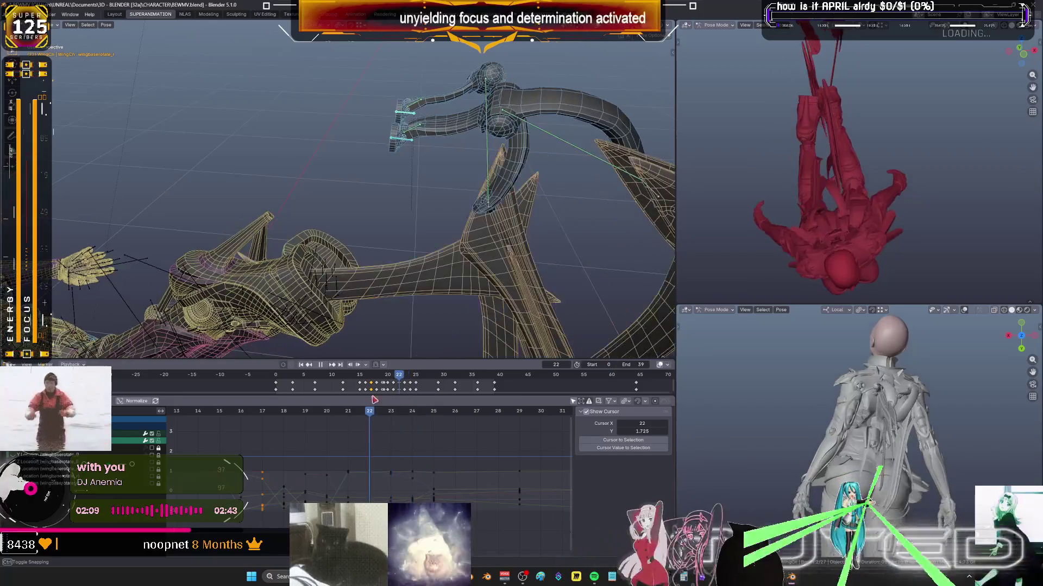
Switch the main viewport to solid shading and maximize it to fill the window.
mouse_move(525, 137)
middle_mouse_down()
mouse_move(375, 216)
mouse_move(624, 219)
mouse_move(605, 229)
middle_mouse_up()
key("shift+z")
key("ctrl+space")
key("alt+r")
Re-pose the wing bones and key their rotation at frames 19 and 23.
key("r")
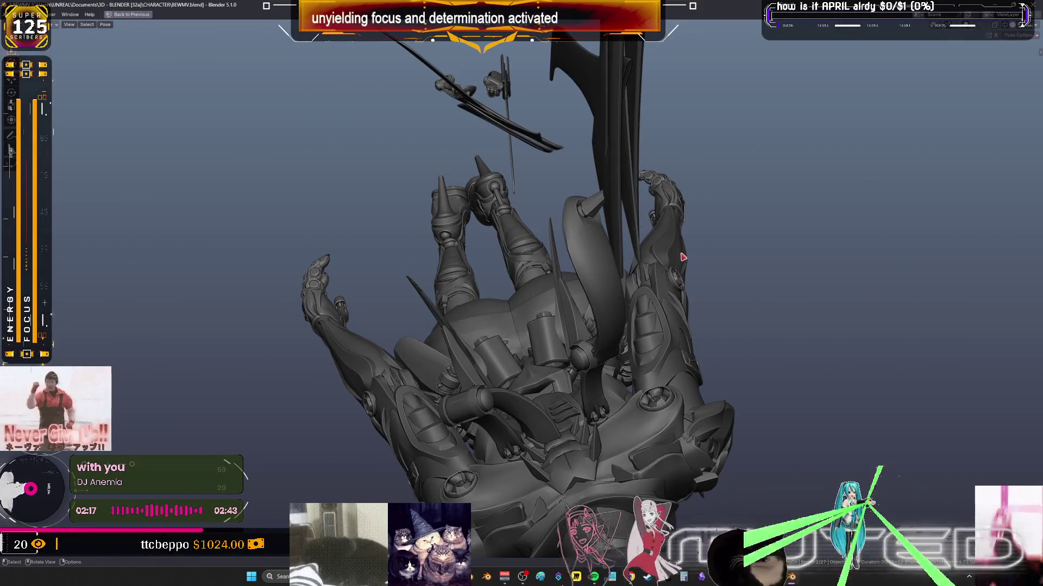
left_click(695, 227)
key("k")
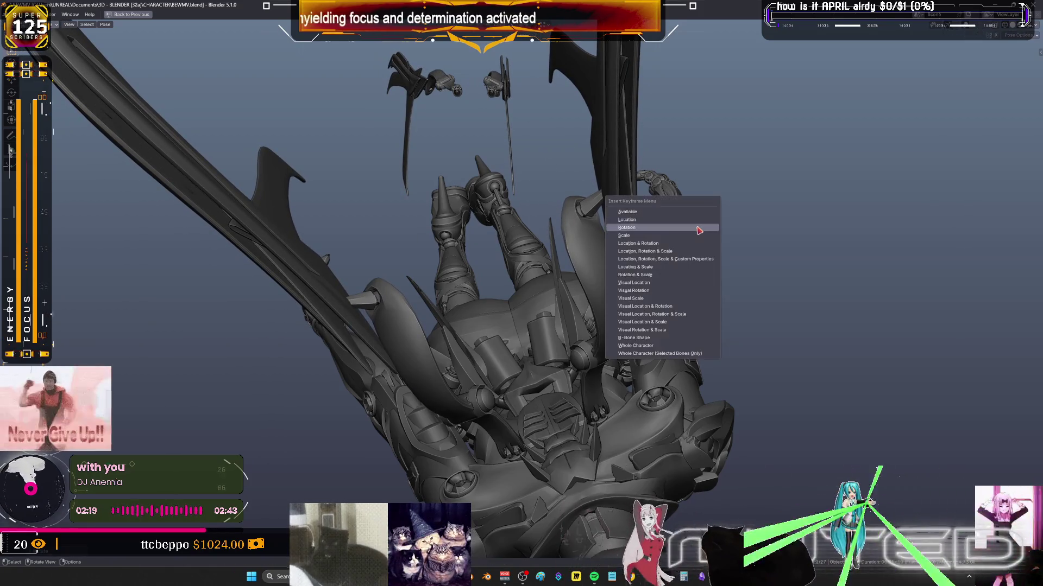
scroll(728, 295, "down", 3, "alt")
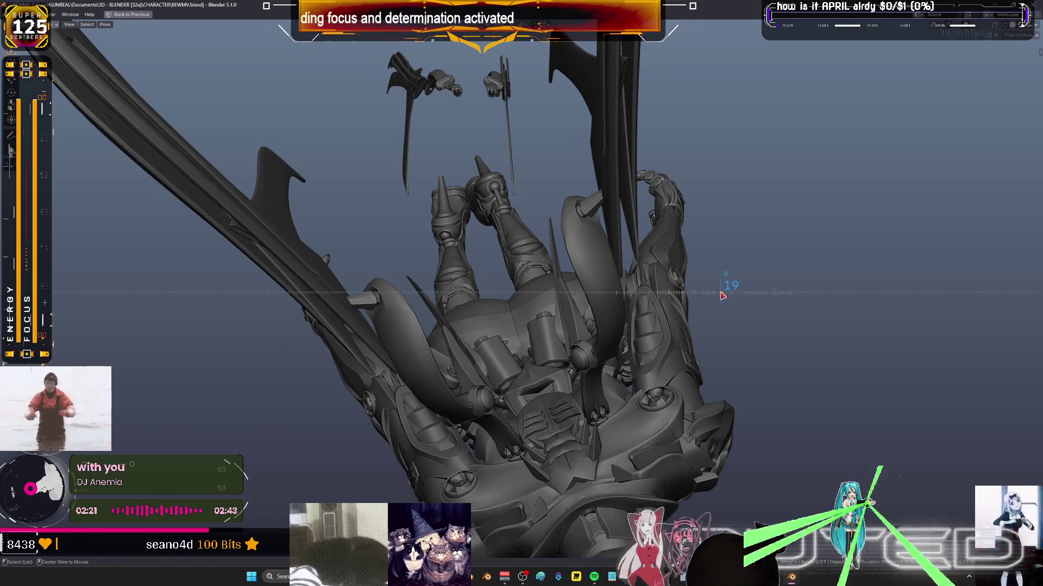
scroll(731, 295, "down", 1, "alt")
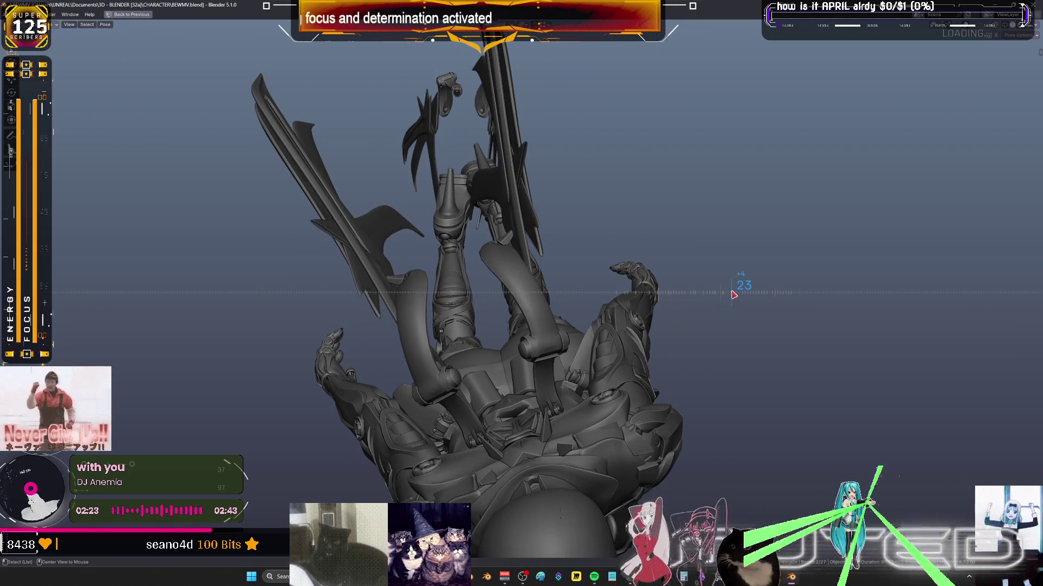
key("r")
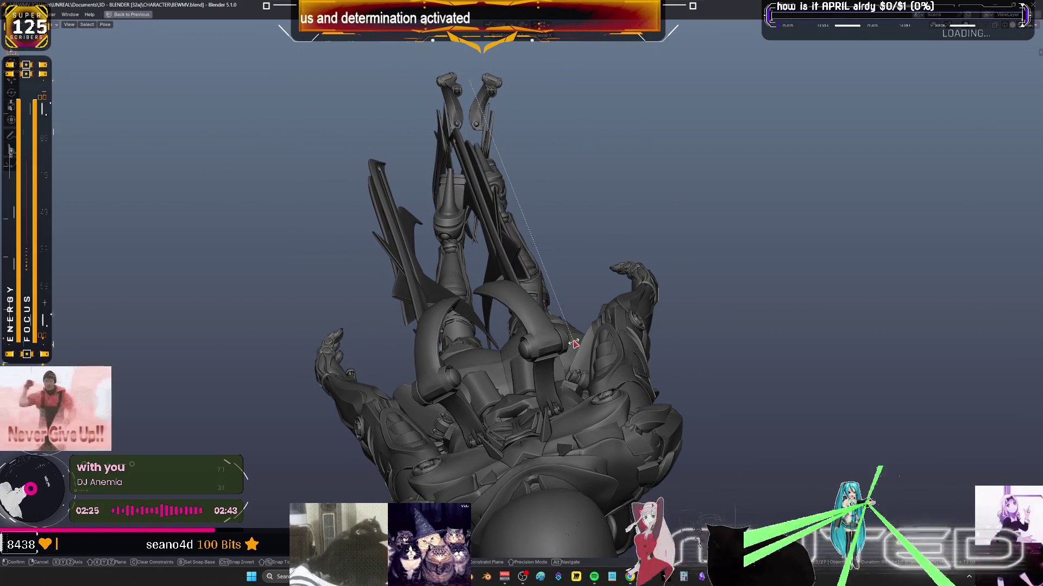
left_click(574, 343)
key("i")
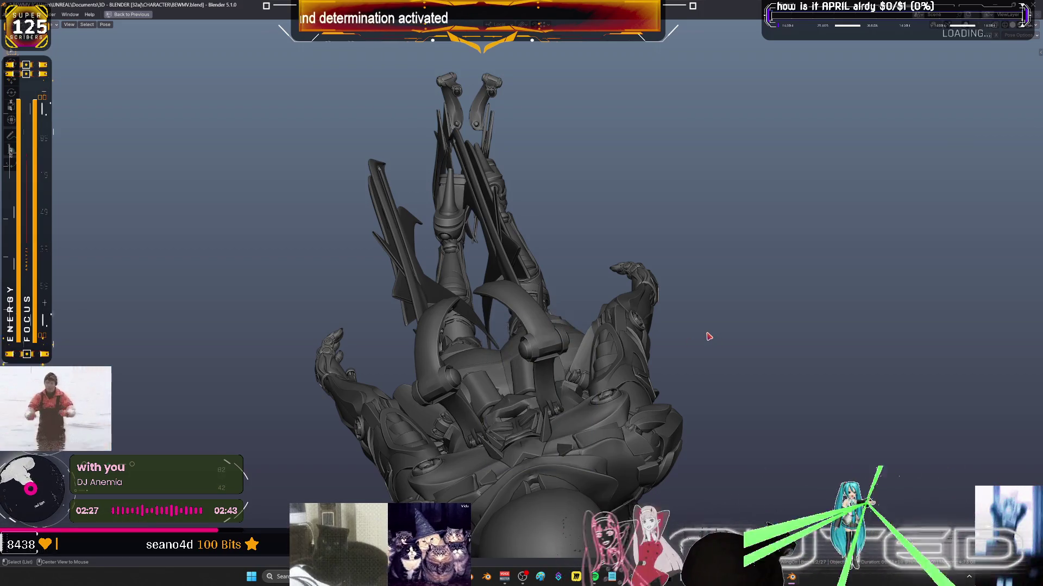
Scrub back and forth to review the flying motion, orbit to a side view, and restore the layout.
scroll(709, 338, "down", 4, "alt")
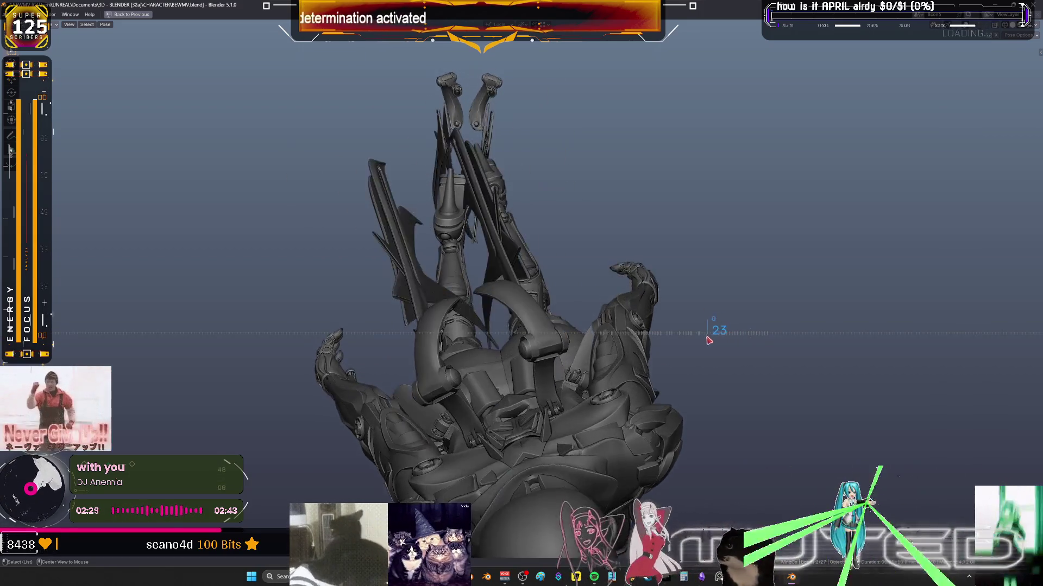
scroll(708, 340, "down", 3, "alt")
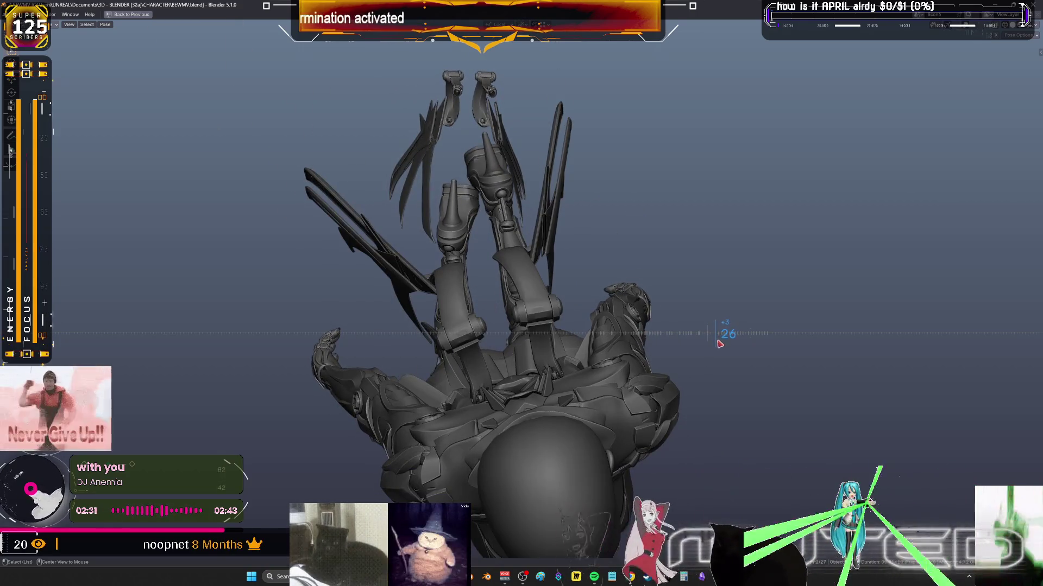
scroll(719, 344, "down", 4, "alt")
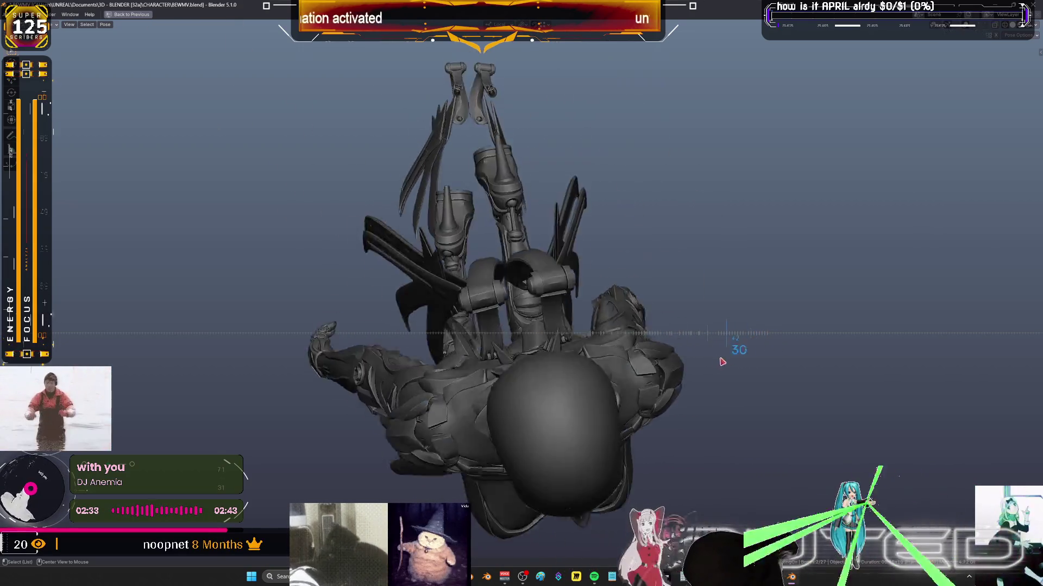
scroll(706, 358, "up", 10, "alt")
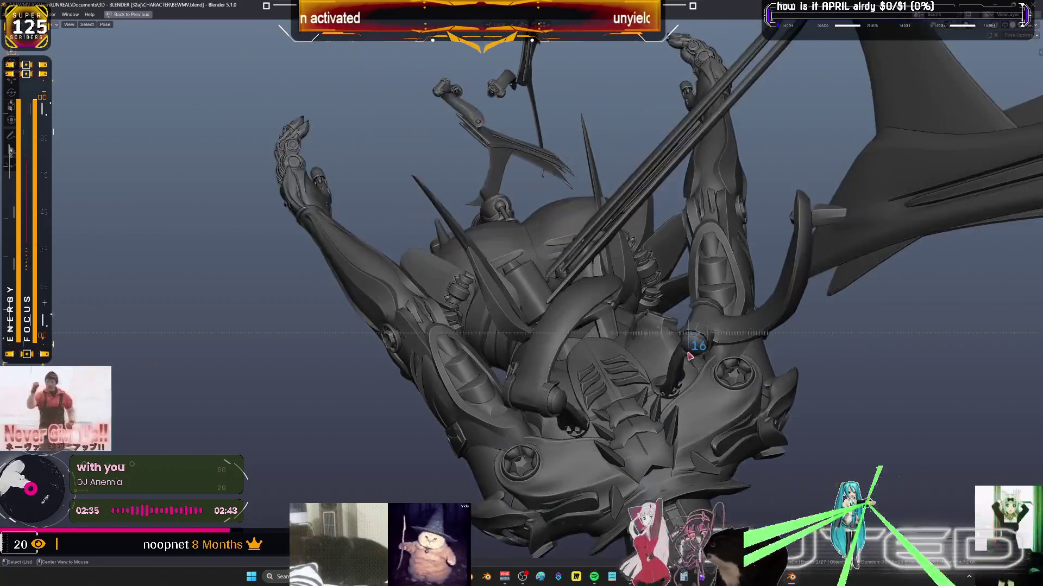
scroll(706, 358, "down", 13, "alt")
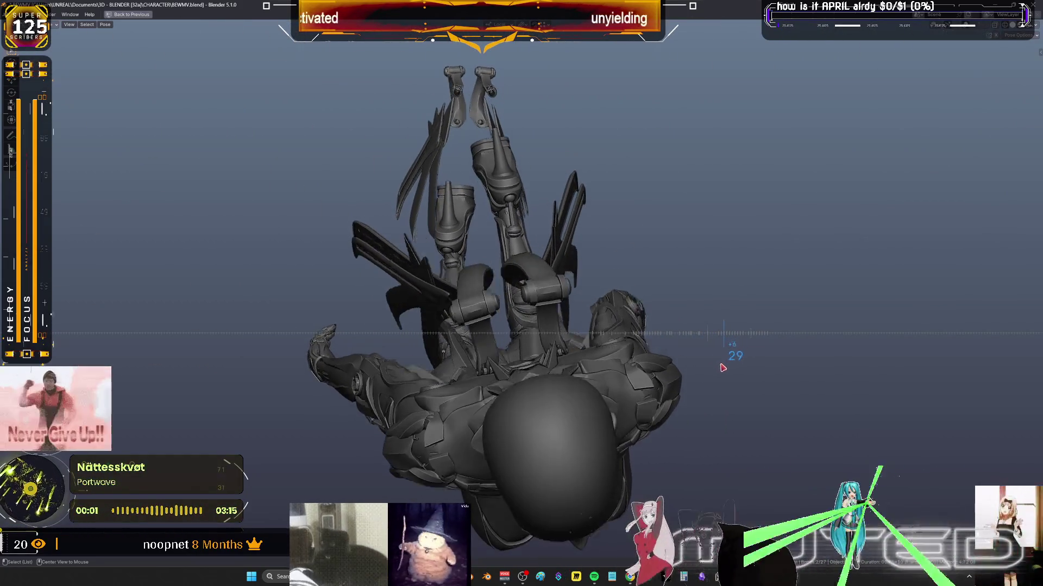
scroll(722, 368, "up", 5, "alt")
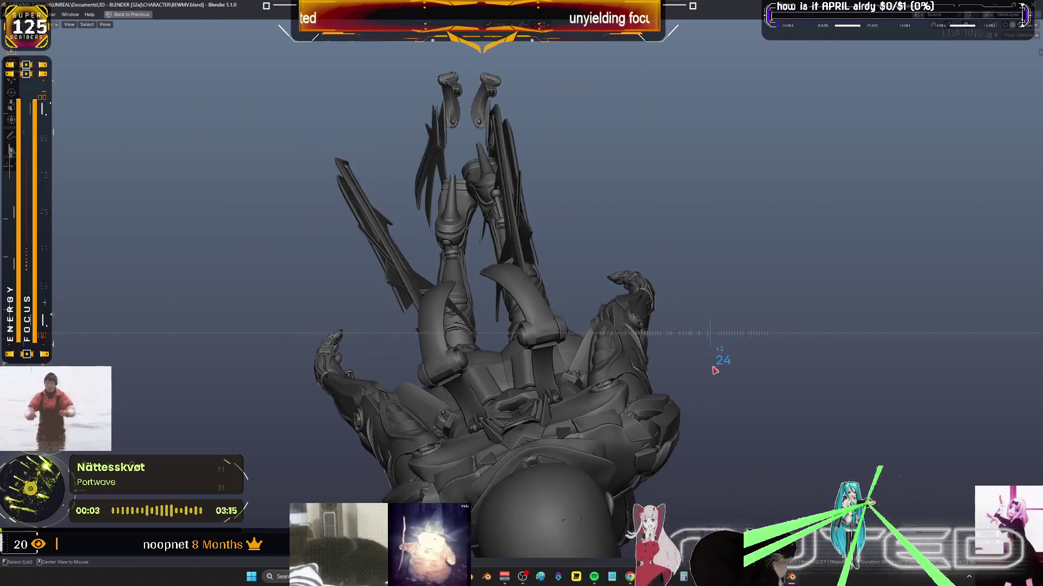
scroll(714, 370, "down", 1, "alt")
middle_click_drag(676, 368, 543, 407)
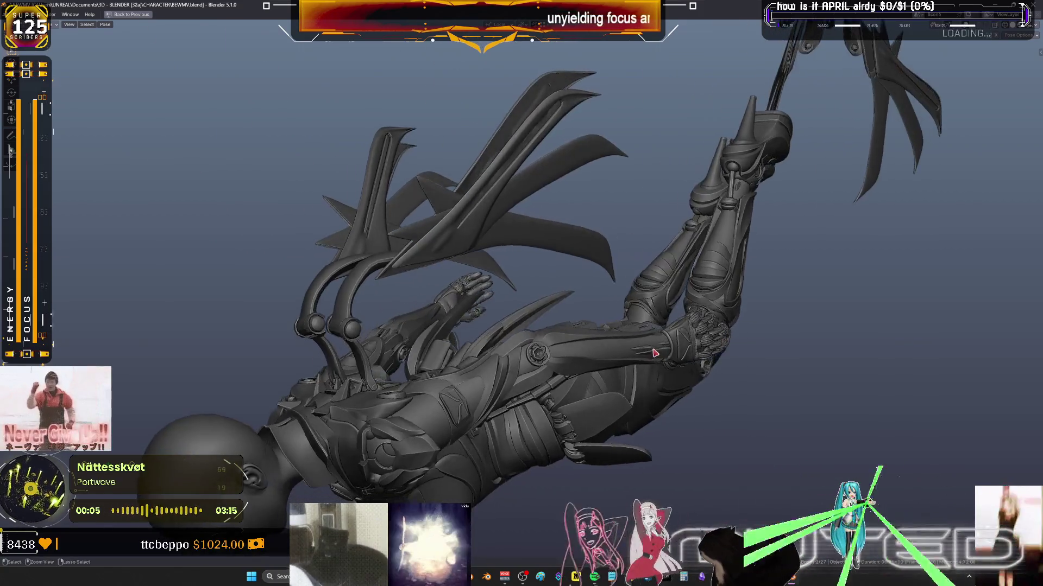
key("ctrl+alt+space")
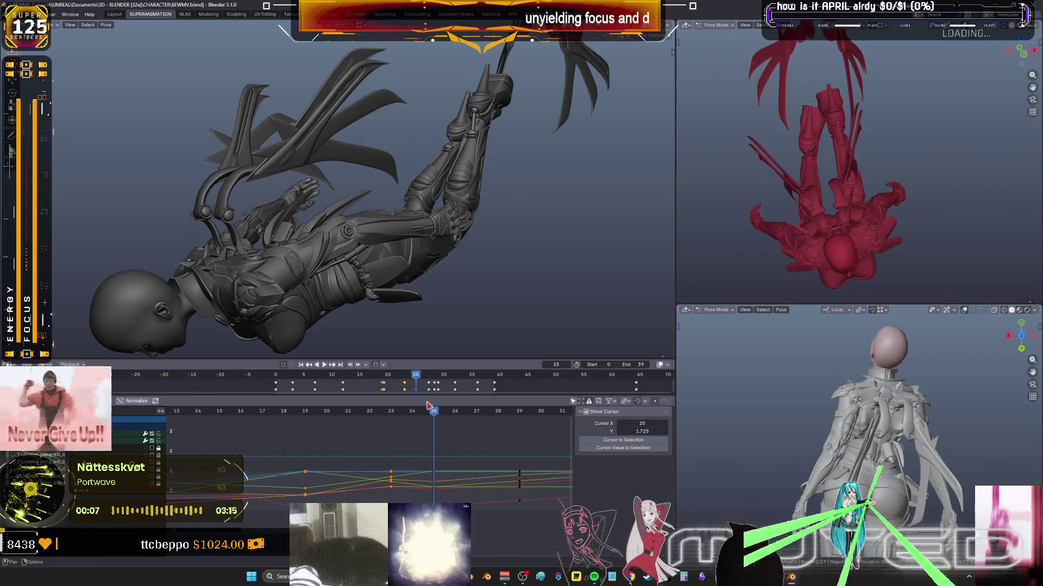
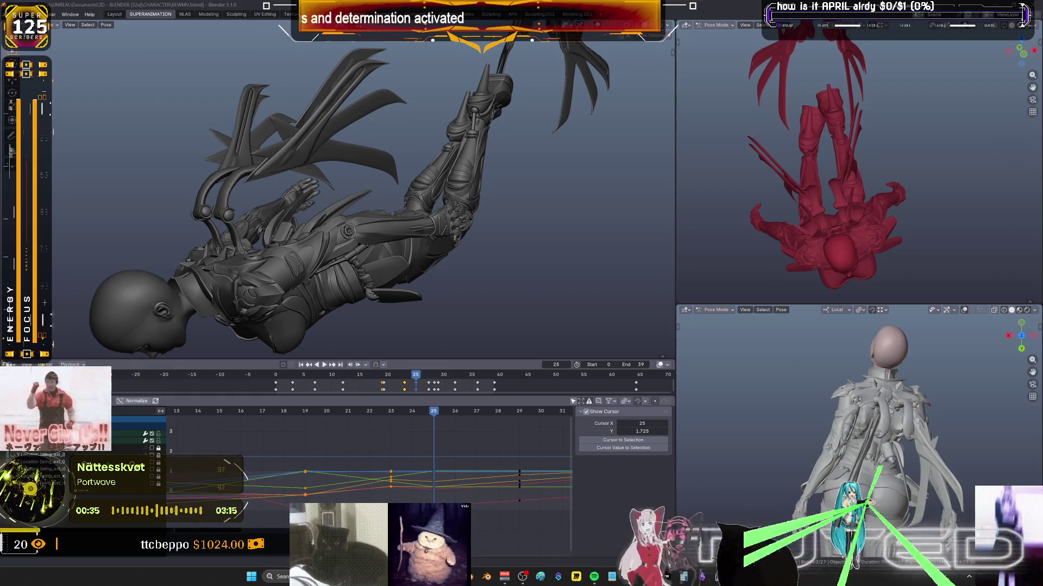
Orbit around the character, switch the viewport to Wireframe, and scrub back to frame 13.
mouse_move(344, 212)
middle_mouse_down()
mouse_move(442, 270)
mouse_move(456, 250)
mouse_move(450, 226)
middle_mouse_up()
mouse_move(449, 226)
left_mouse_down("alt")
mouse_move(402, 220)
mouse_move(429, 235)
mouse_move(433, 253)
mouse_move(488, 260)
mouse_move(456, 273)
left_mouse_up("alt")
mouse_move(449, 189)
middle_mouse_down()
mouse_move(475, 147)
mouse_move(435, 220)
mouse_move(542, 120)
mouse_move(424, 352)
middle_mouse_up()
key("shift+z")
left_click_drag(370, 415, 184, 454)
middle_click_drag(267, 348, 320, 331)
scroll(281, 429, "left", 5, "ctrl")
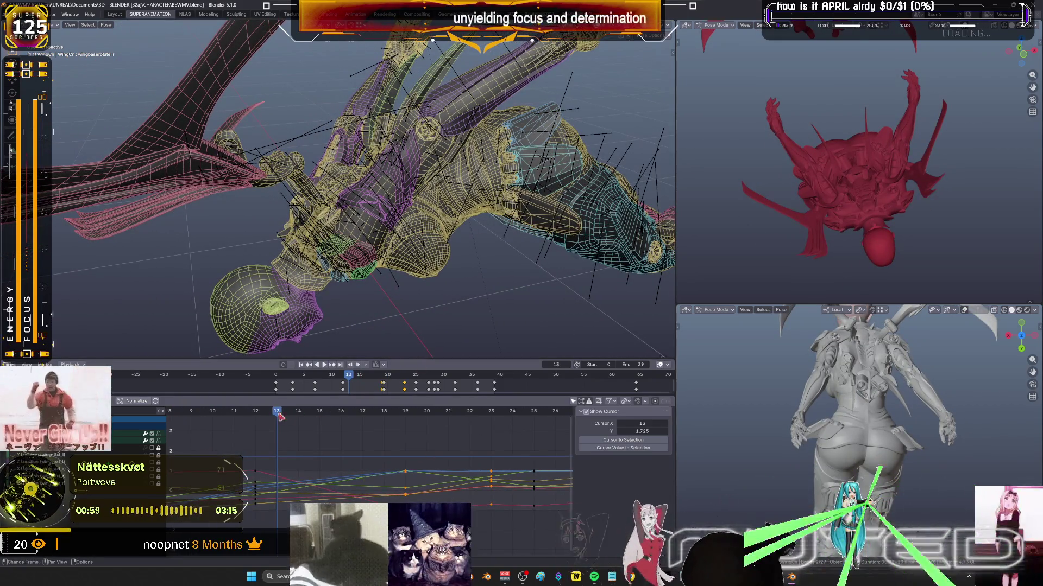
Frame the right wing base bone and rotate it about its local X axis.
key("shift+ctrl+space")
mouse_move(363, 214)
middle_mouse_down()
mouse_move(397, 207)
mouse_move(369, 244)
middle_mouse_up()
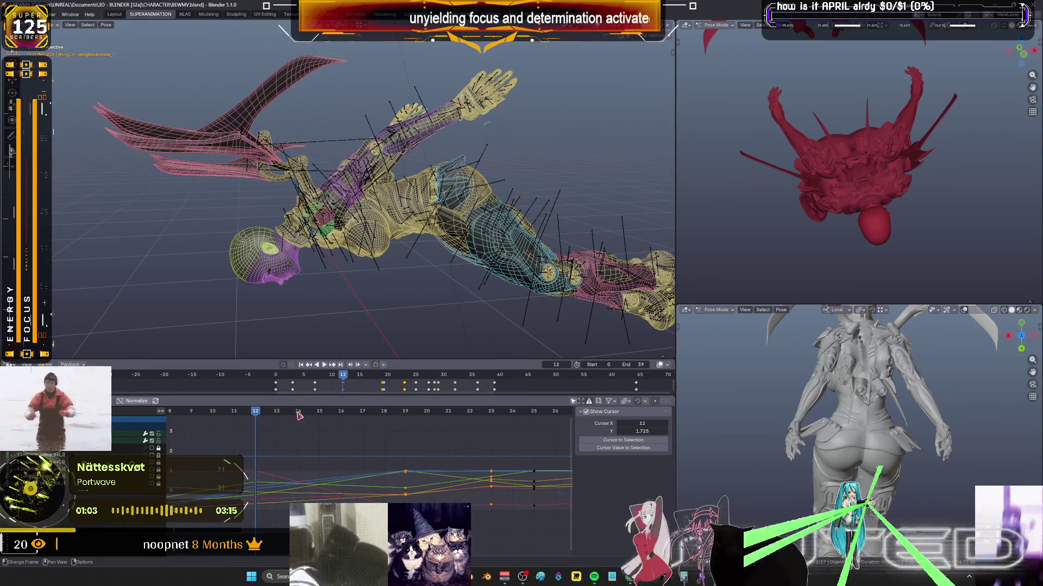
key("KP_Decimal")
mouse_move(381, 244)
middle_mouse_down()
mouse_move(401, 239)
mouse_move(355, 215)
mouse_move(380, 217)
middle_mouse_up()
scroll(380, 217, "up", 5)
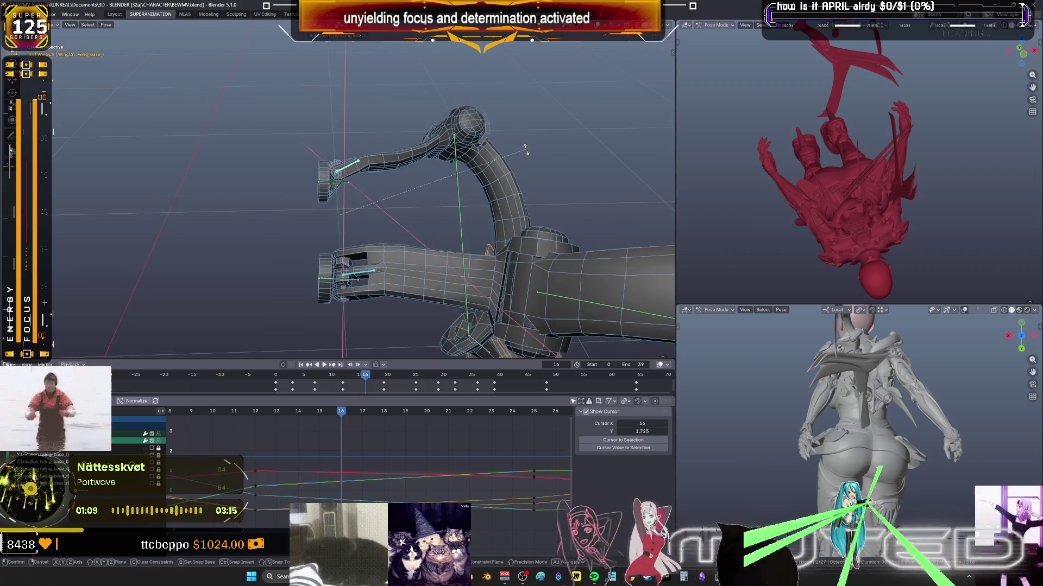
key("r")
key("x")
left_click(519, 274)
mouse_move(520, 274)
middle_mouse_down()
mouse_move(440, 204)
mouse_move(434, 156)
middle_mouse_up()
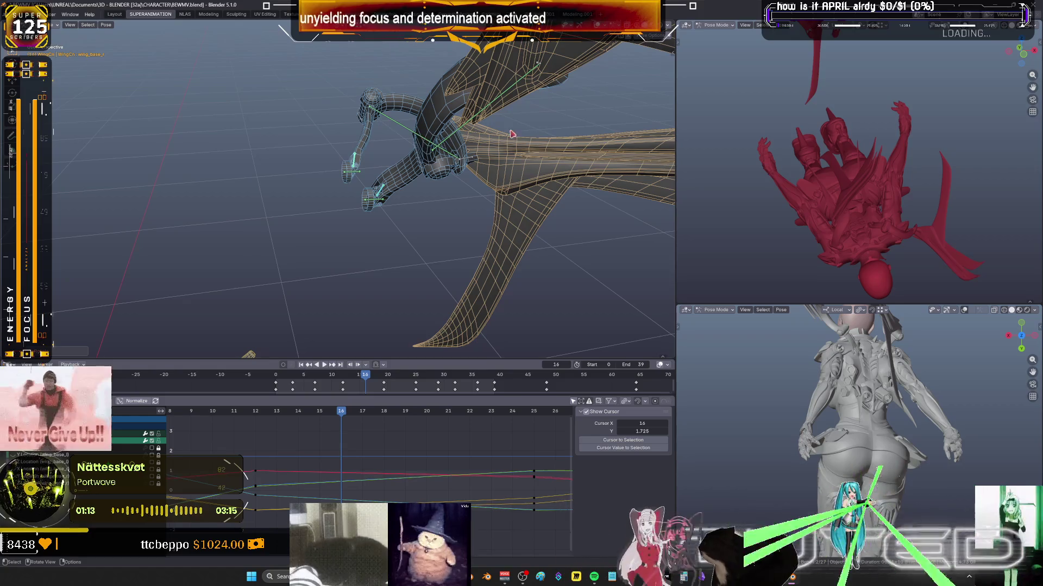
Rotate the right wing extension bone about its local X axis.
key("bracketright")
key("r")
key("x")
mouse_move(446, 200)
middle_mouse_down()
mouse_move(367, 177)
mouse_move(417, 143)
mouse_move(277, 151)
middle_mouse_up()
left_click(417, 143)
Rotate the left wing base bone on local X, then orbit to check the rig.
left_click(331, 158)
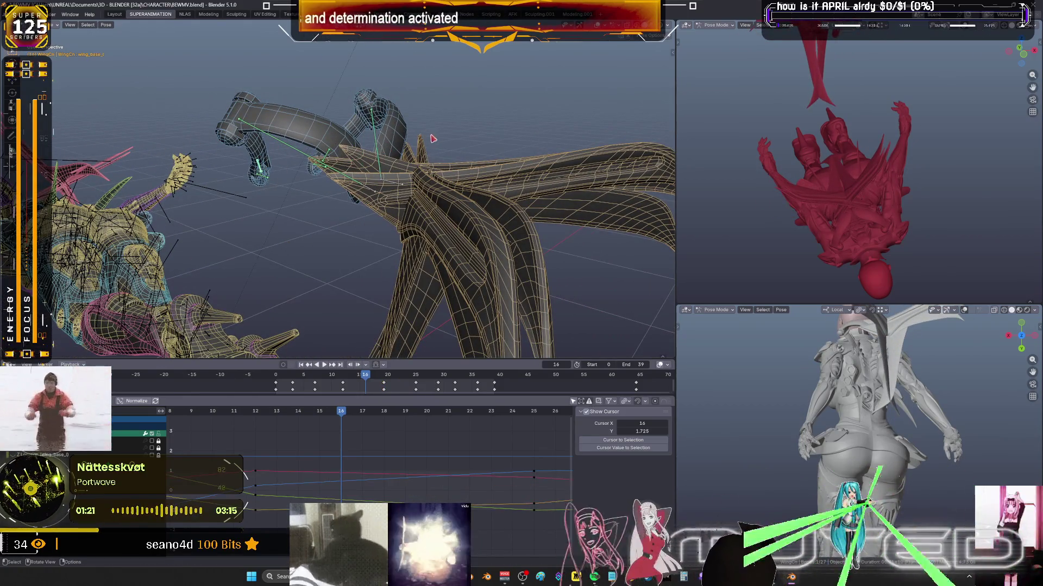
key("r")
key("x")
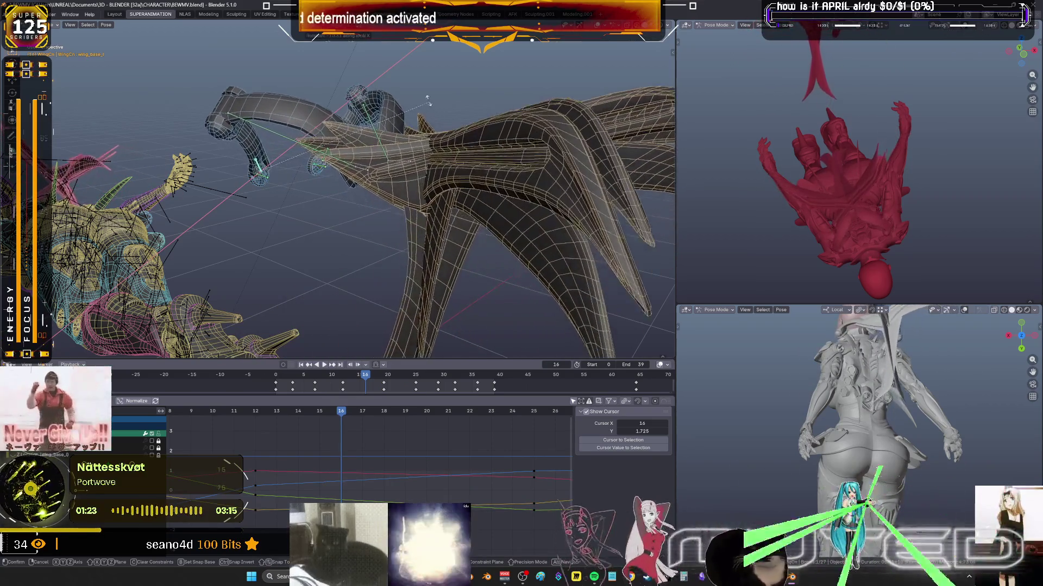
left_click(421, 116)
mouse_move(421, 115)
middle_mouse_down()
mouse_move(383, 154)
mouse_move(363, 204)
middle_mouse_up()
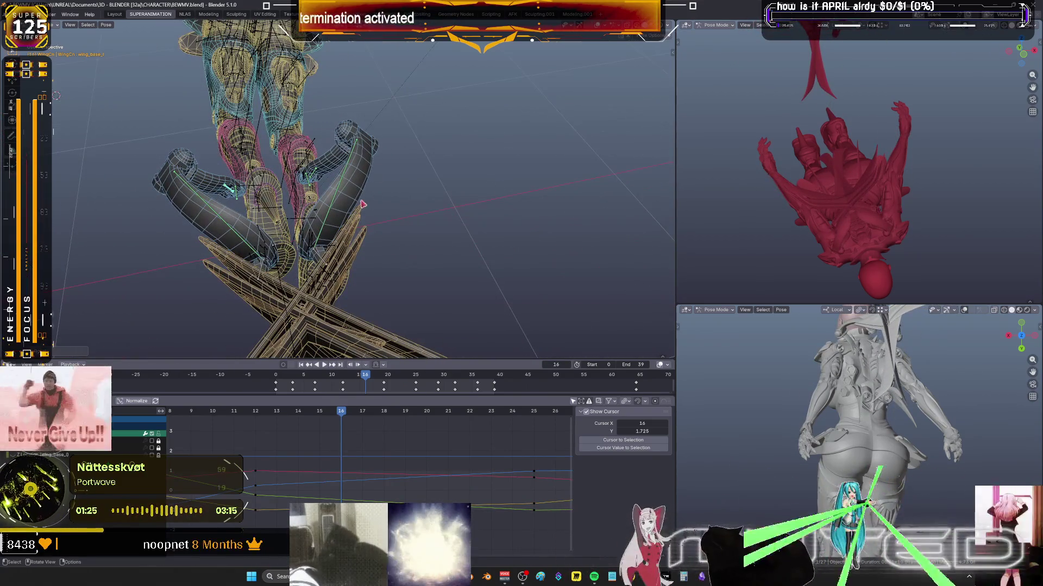
middle_click_drag(325, 264, 370, 215)
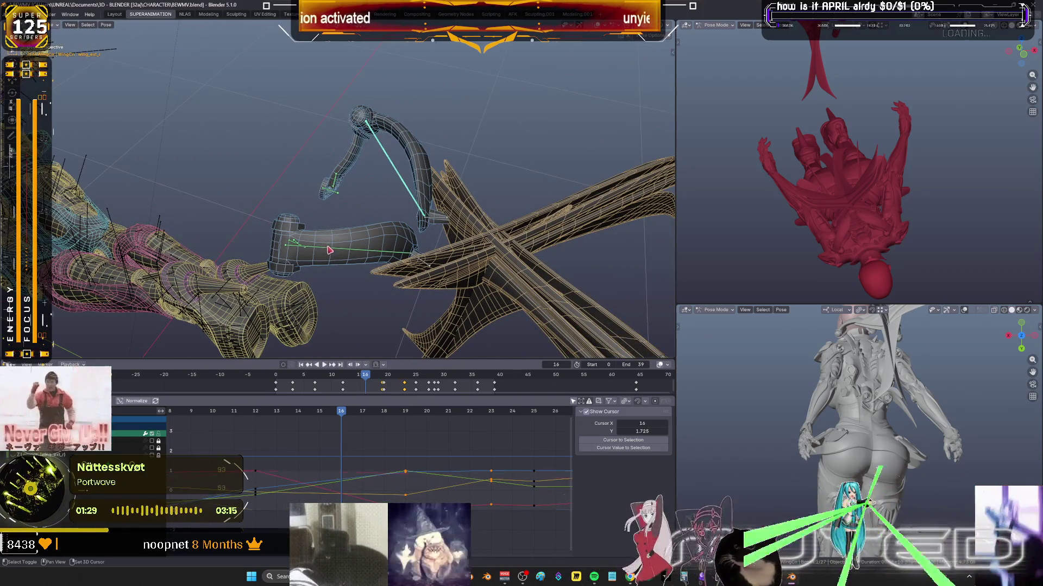
middle_click_drag(318, 252, 270, 253)
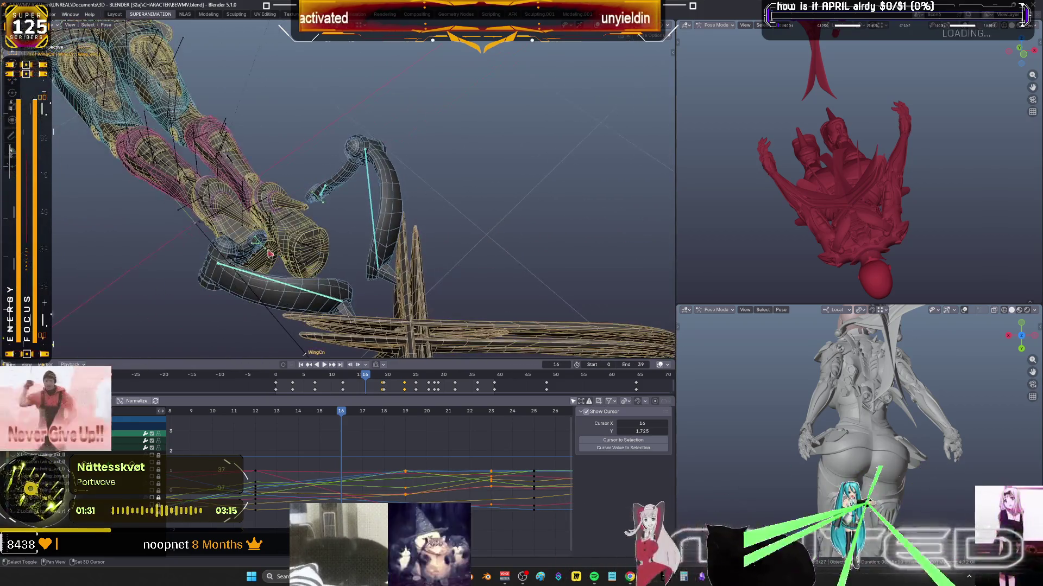
middle_click_drag(340, 227, 329, 286)
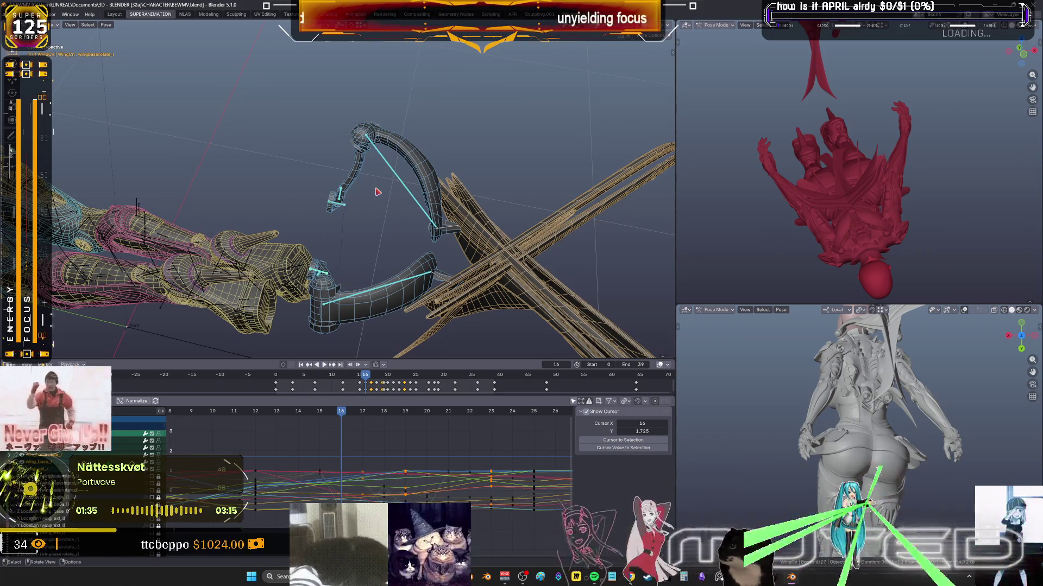
At frame 18, blend the pose between its neighbouring keys with the Breakdowner.
key("k")
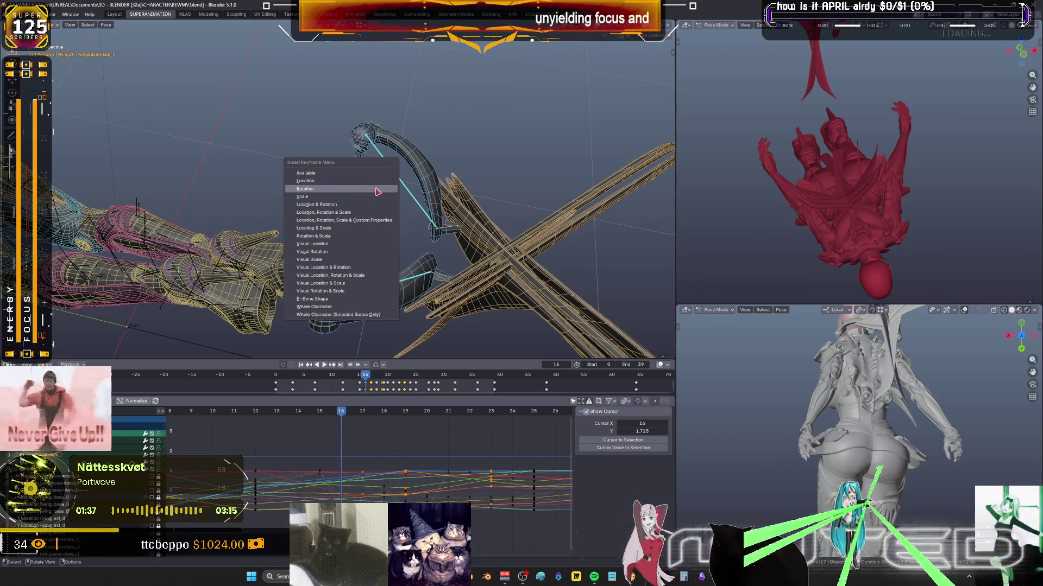
mouse_move(456, 211)
middle_mouse_down()
mouse_move(282, 186)
mouse_move(317, 200)
middle_mouse_up()
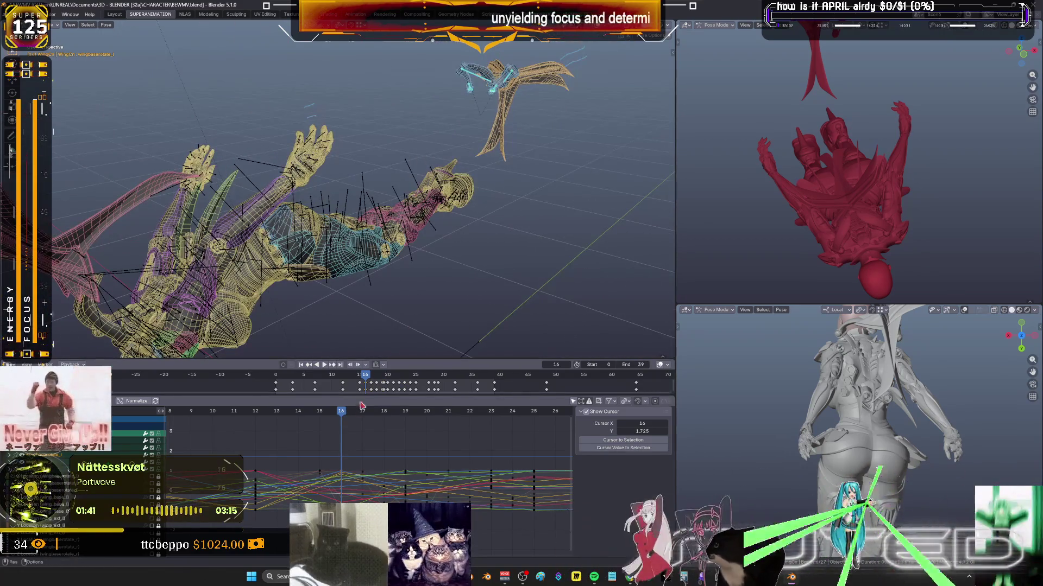
left_click_drag(346, 416, 385, 422)
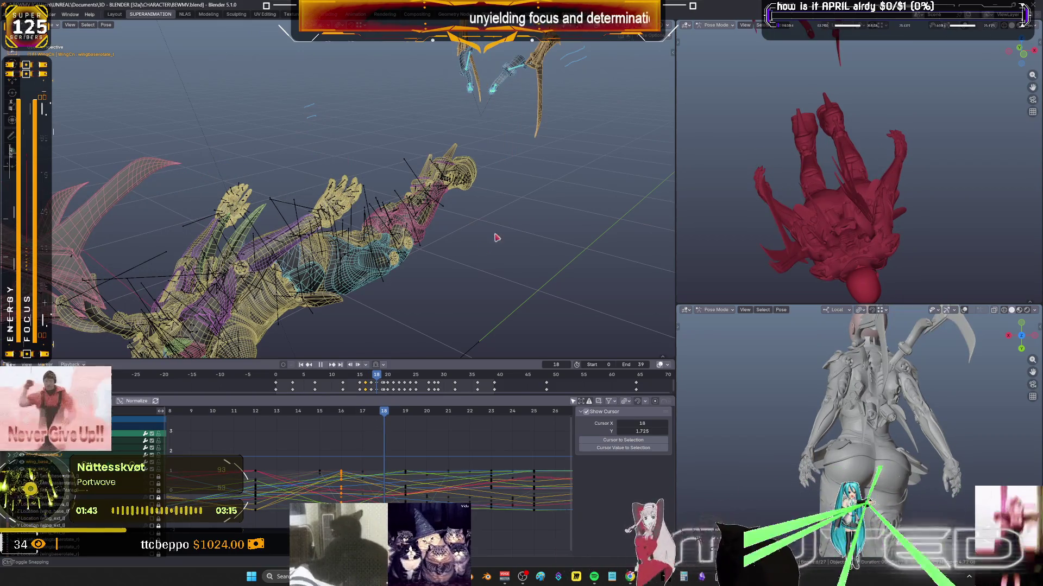
key("Escape")
key("shift+e")
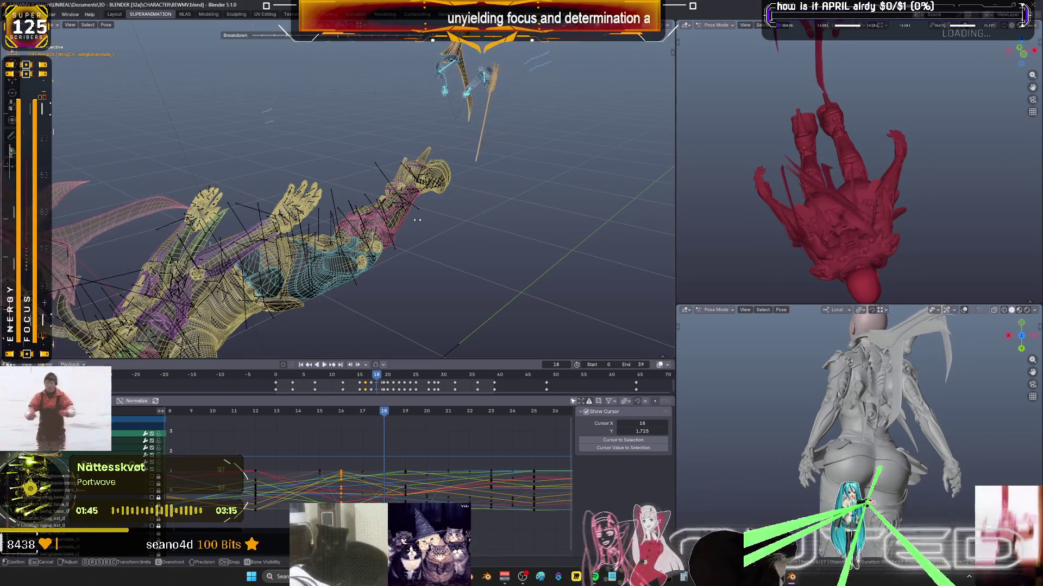
left_click(402, 221)
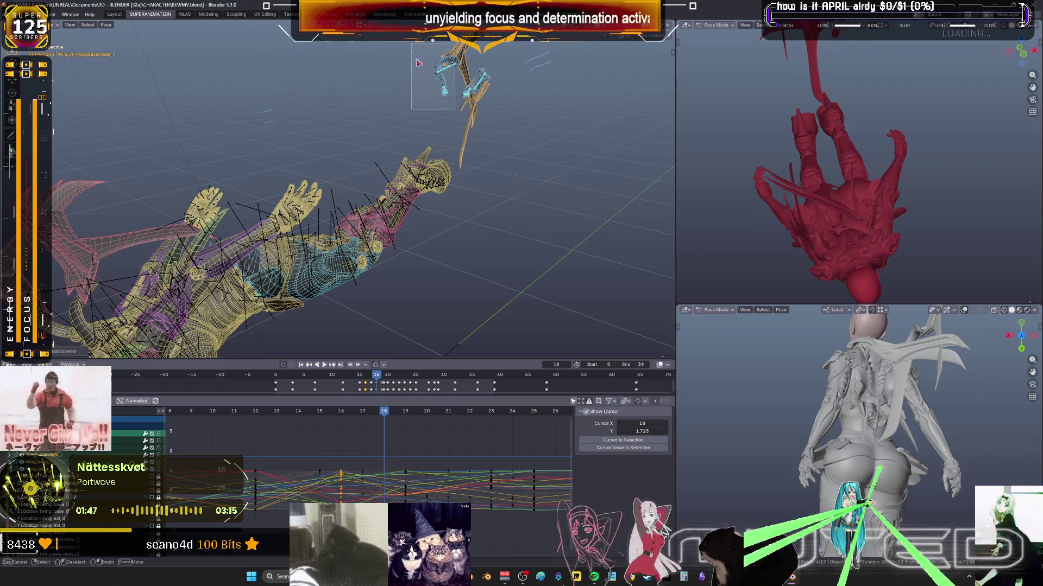
Box-select the wing tip bones and rotate them to a new angle.
left_click_drag(419, 63, 411, 109)
key("r")
left_click(256, 185)
middle_click_drag(256, 185, 440, 106)
left_click_drag(439, 106, 342, 62)
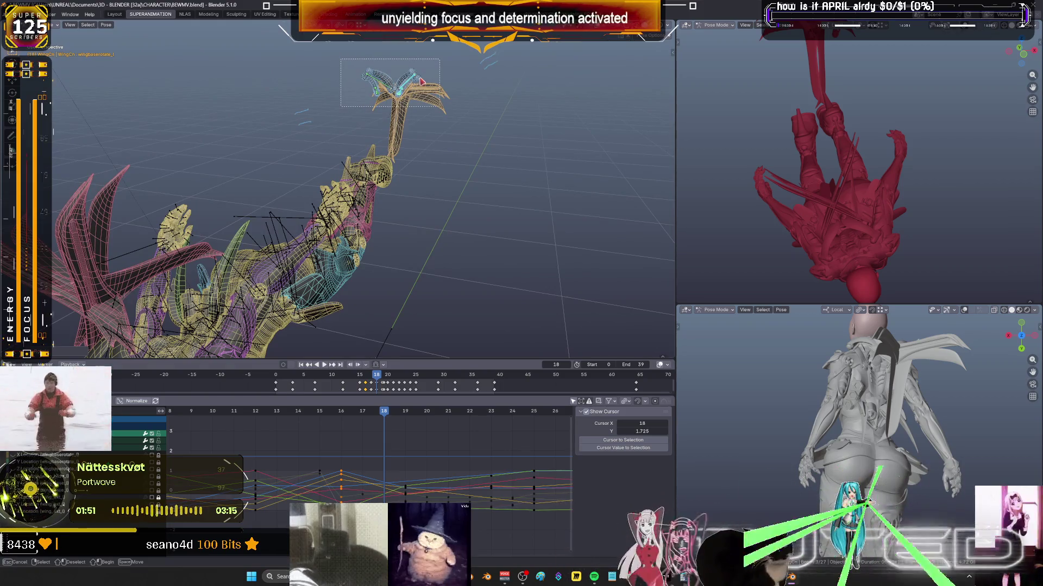
left_click_drag(421, 80, 422, 82)
key("KP_Decimal")
middle_click_drag(412, 97, 380, 132)
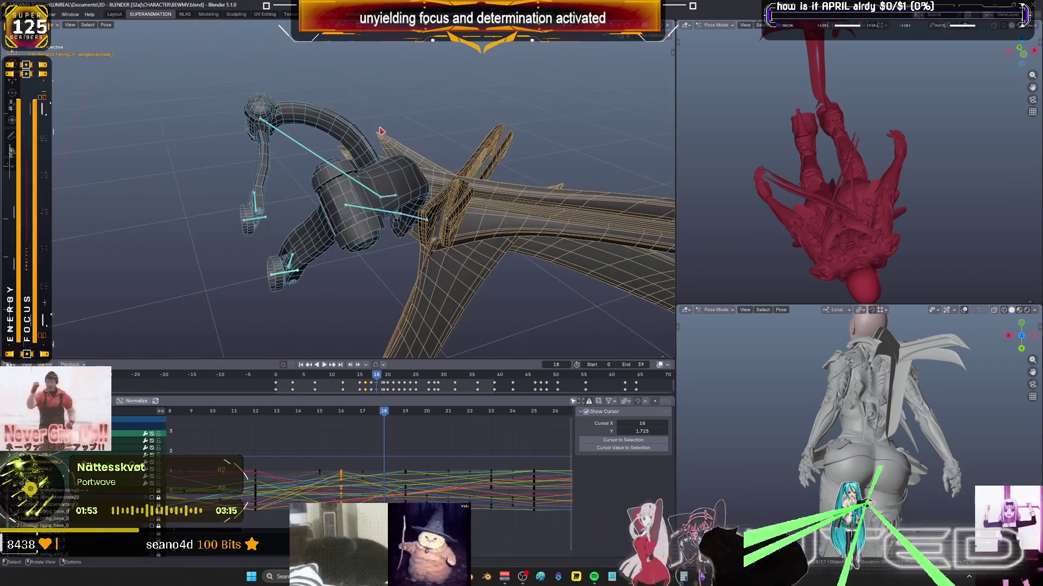
Key the wing tip rotation at frame 18, nudge the bones, and scrub to frame 19.
key("k")
left_click(381, 131)
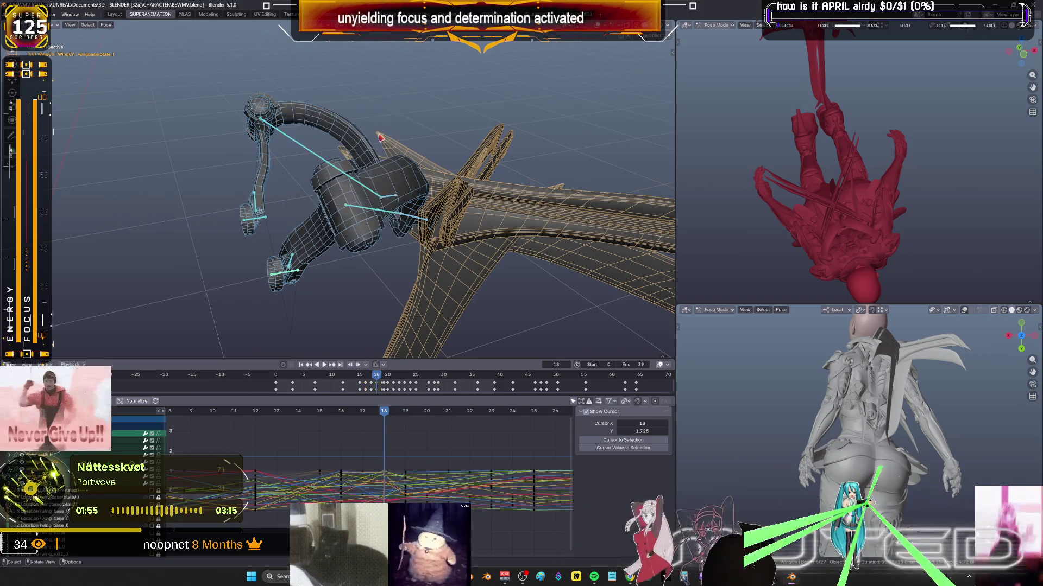
middle_click_drag(417, 66, 394, 217)
key("g")
left_click(388, 241)
left_click_drag(388, 411, 406, 417)
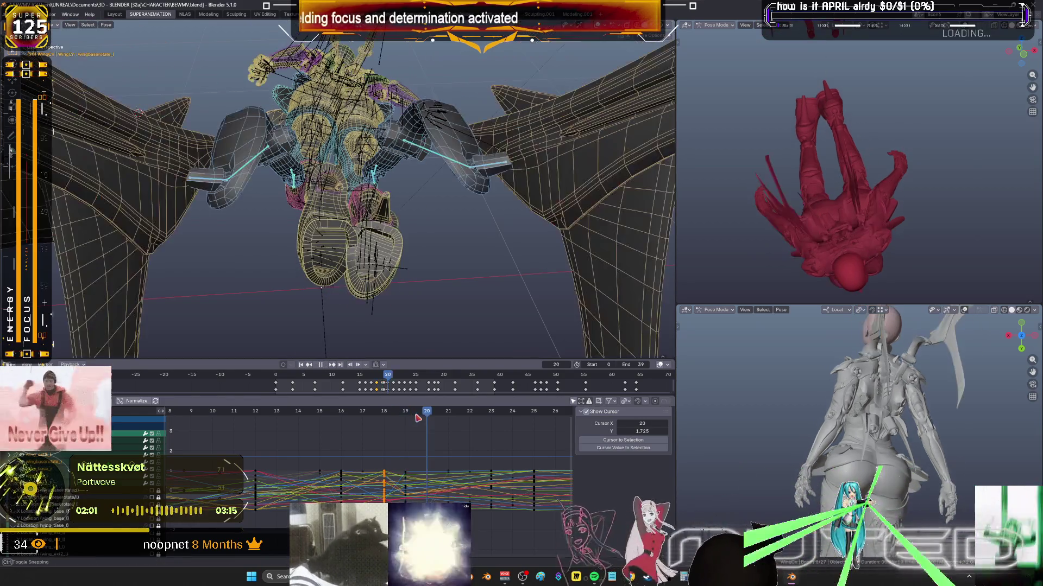
Delete the wing finger keyframes between frames 18 and 23 in the Graph Editor.
mouse_move(306, 168)
middle_mouse_down()
mouse_move(333, 194)
mouse_move(384, 380)
middle_mouse_up()
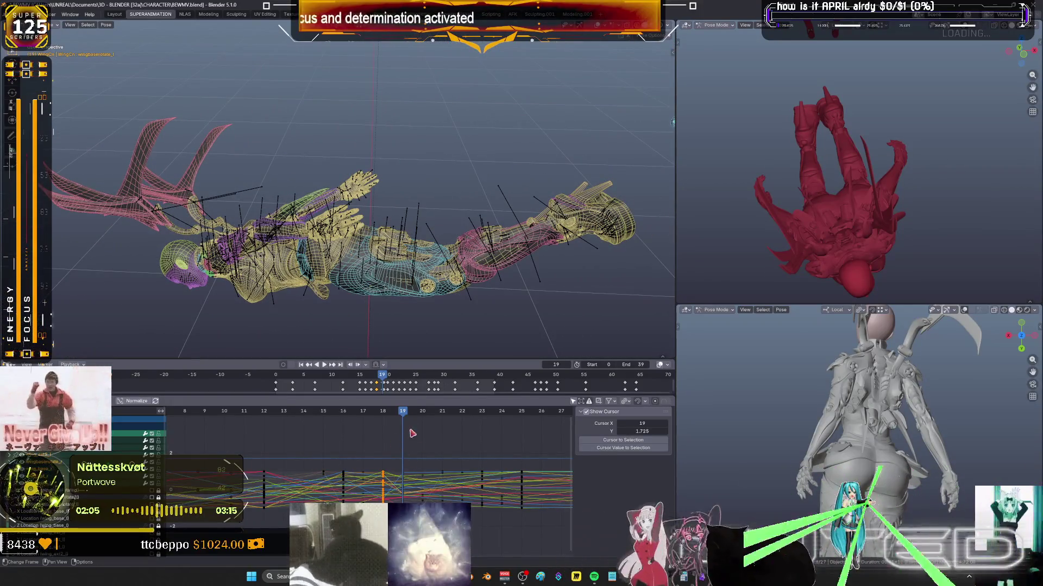
left_click_drag(405, 417, 507, 432)
mouse_move(523, 531)
left_mouse_down()
mouse_move(397, 458)
mouse_move(411, 458)
left_mouse_up()
middle_click_drag(500, 173, 441, 197)
left_click_drag(498, 256, 395, 112)
left_click_drag(433, 158, 417, 133)
left_click_drag(506, 482, 370, 444)
key("Delete")
Play back to frame 23, re-angle the wing bone, and return to solid shading.
key("space")
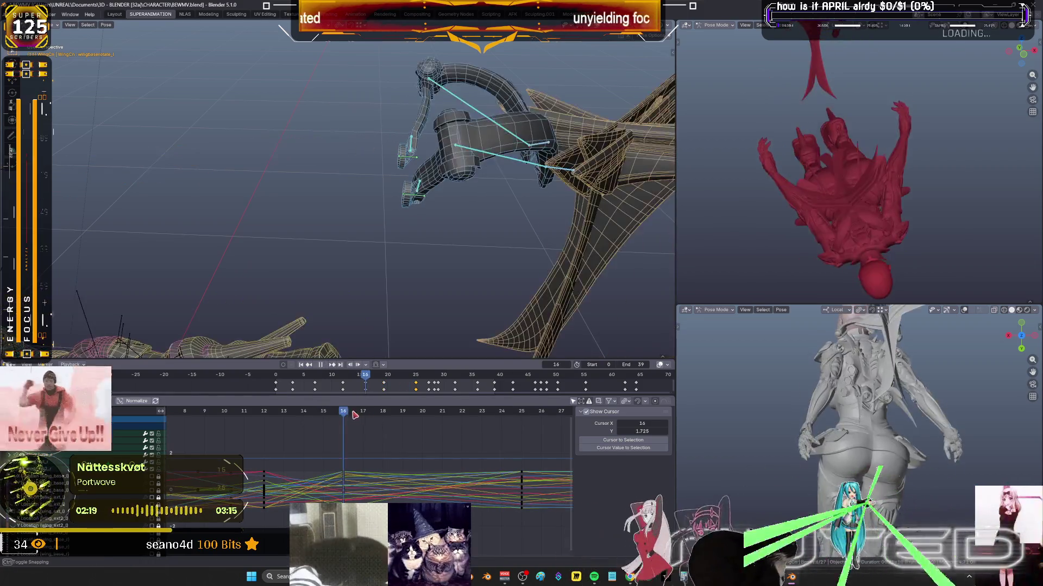
left_click_drag(478, 412, 529, 437)
key("space")
mouse_move(530, 287)
middle_mouse_down()
mouse_move(502, 266)
mouse_move(515, 174)
middle_mouse_up()
key("r")
key("Escape")
key("shift+z")
scroll(380, 434, "down", 3)
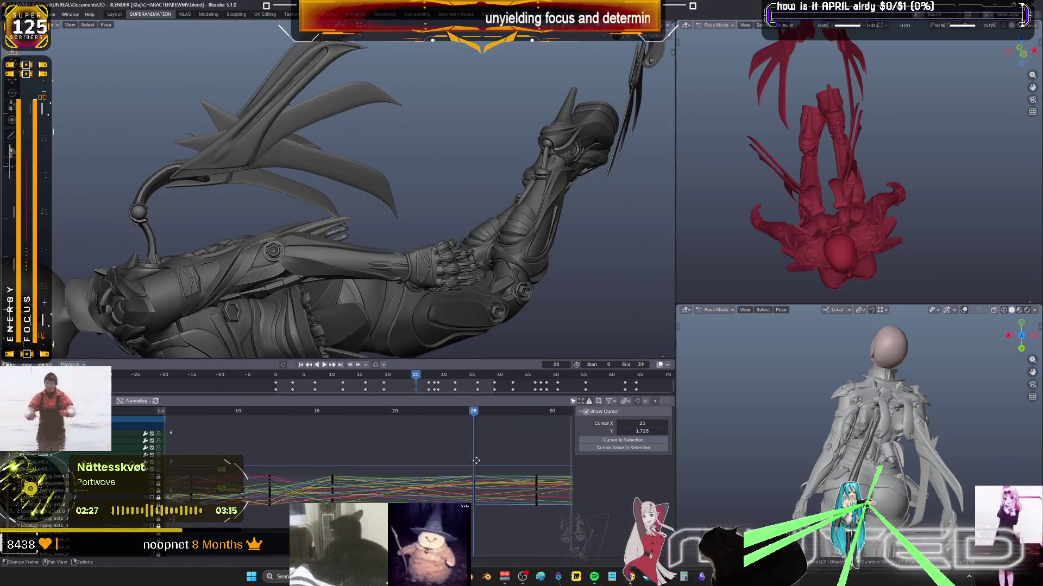
At frame 19, rotate the wing bone about its local X axis.
left_click_drag(375, 421, 328, 432)
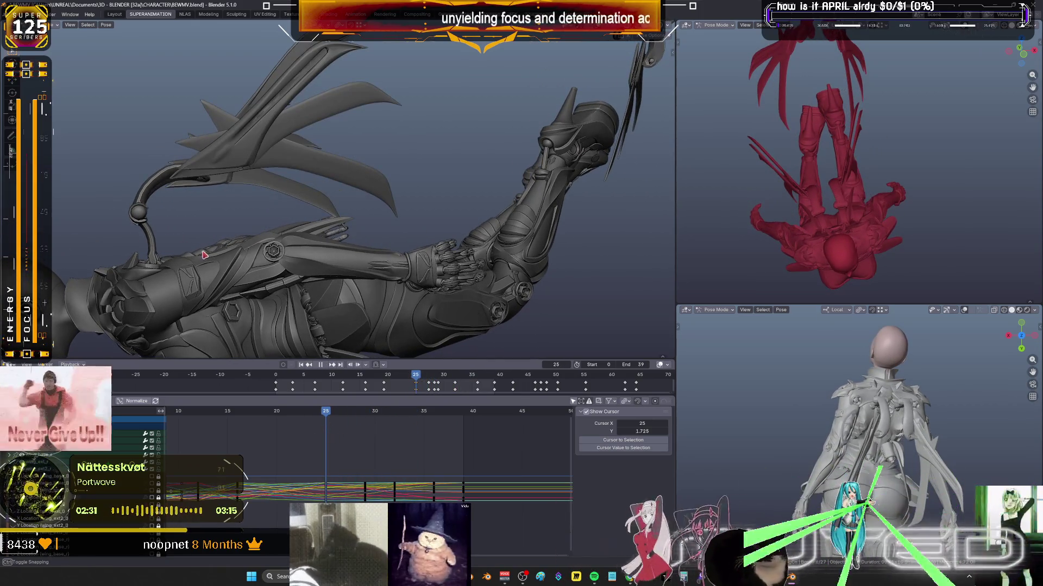
middle_click_drag(204, 255, 185, 288)
left_click_drag(321, 415, 273, 427)
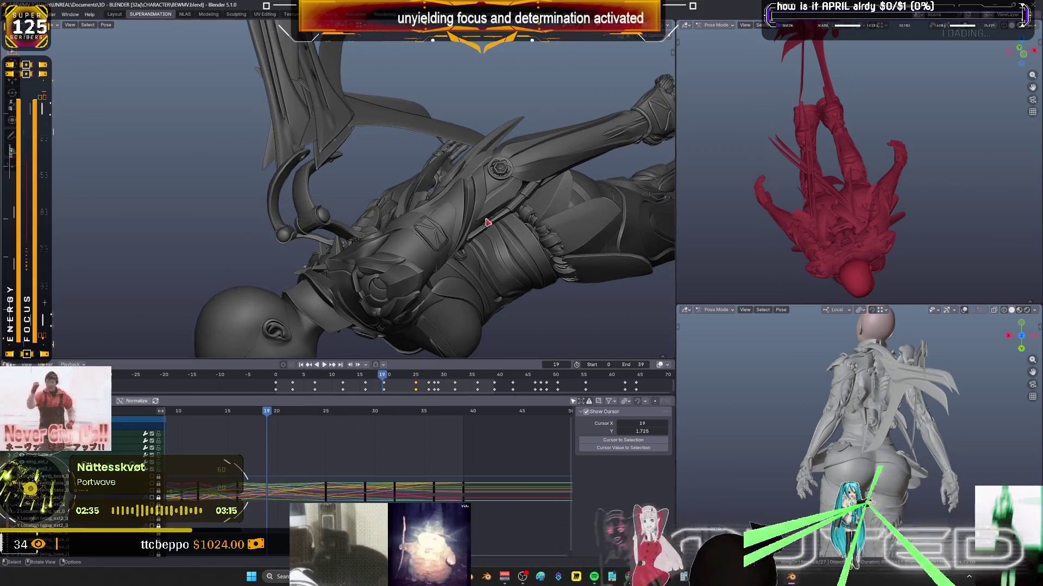
key("r")
key("x")
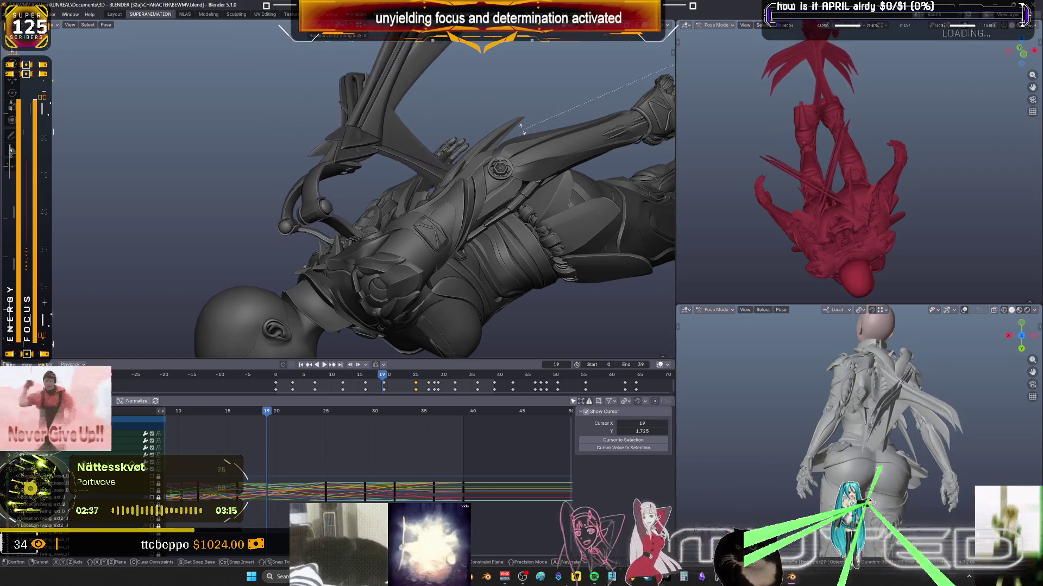
left_click(505, 142)
In see-through wireframe, rotate another wing bone about its local X axis.
mouse_move(505, 142)
middle_mouse_down()
mouse_move(296, 313)
mouse_move(290, 284)
middle_mouse_up()
key("shift+z")
key("KP_Decimal")
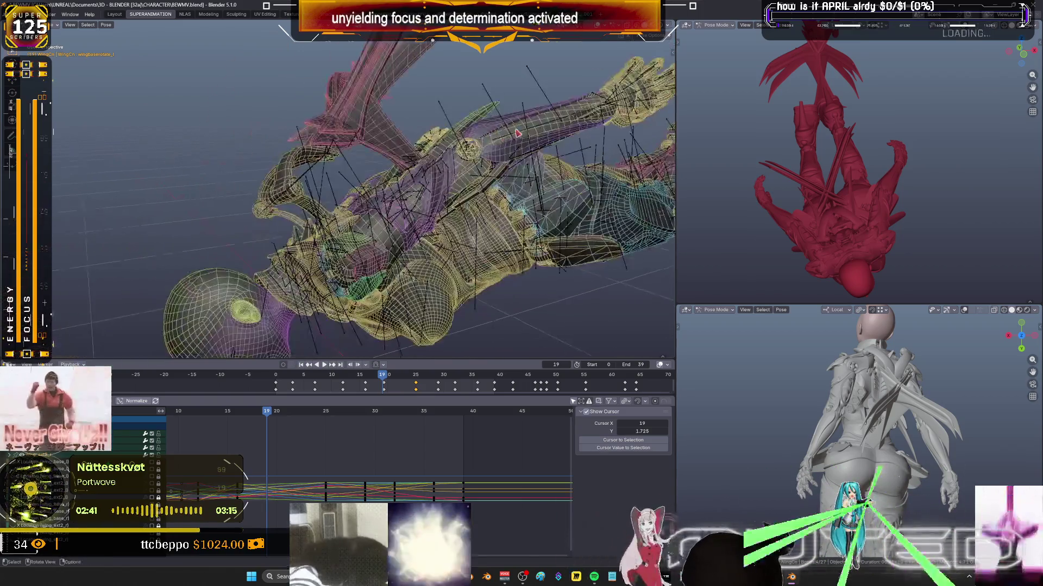
key("r")
key("x")
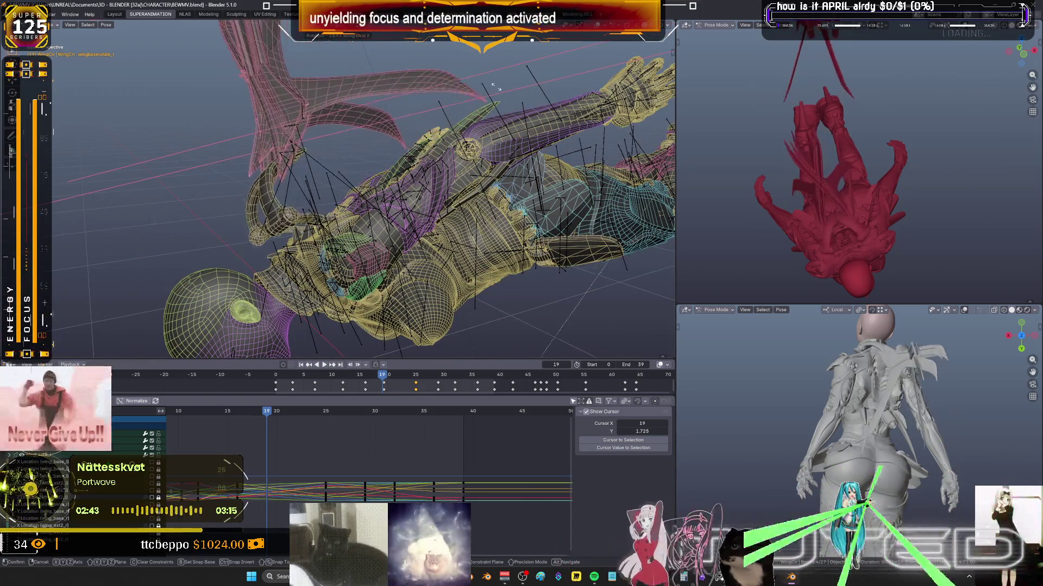
left_click(353, 282)
mouse_move(353, 282)
middle_mouse_down()
mouse_move(267, 191)
mouse_move(407, 92)
middle_mouse_up()
Box-select the wing bones and rotate them on local X.
key("b")
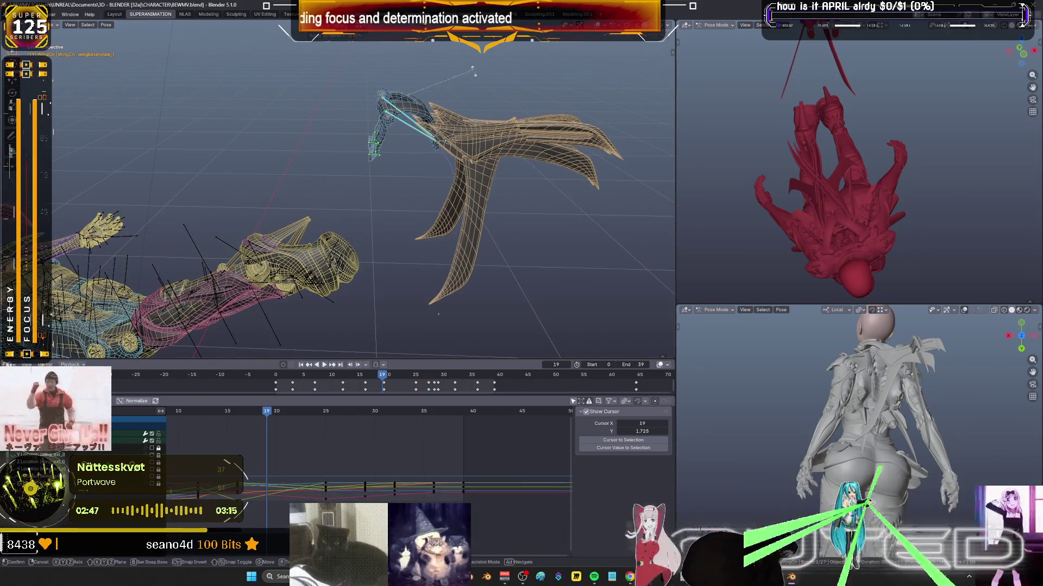
left_click_drag(416, 83, 328, 165)
key("KP_Decimal")
middle_click_drag(198, 201, 391, 97)
key("r")
key("x")
key("x")
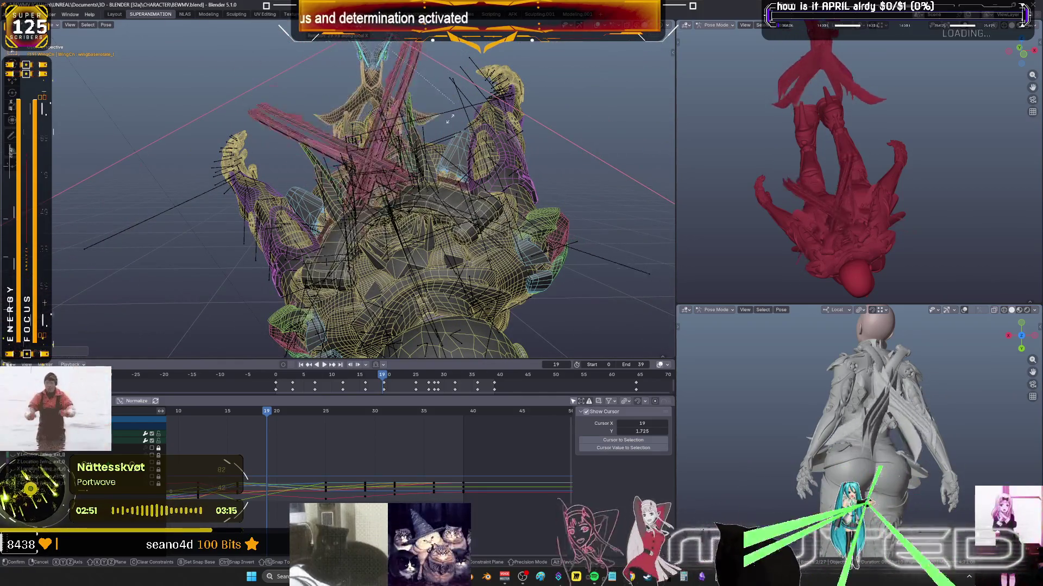
left_click(505, 143)
Insert keyframes for the selected wing bones, then play the animation.
mouse_move(489, 155)
middle_mouse_down()
mouse_move(363, 170)
mouse_move(413, 166)
mouse_move(516, 190)
middle_mouse_up()
left_click_drag(556, 206, 423, 107)
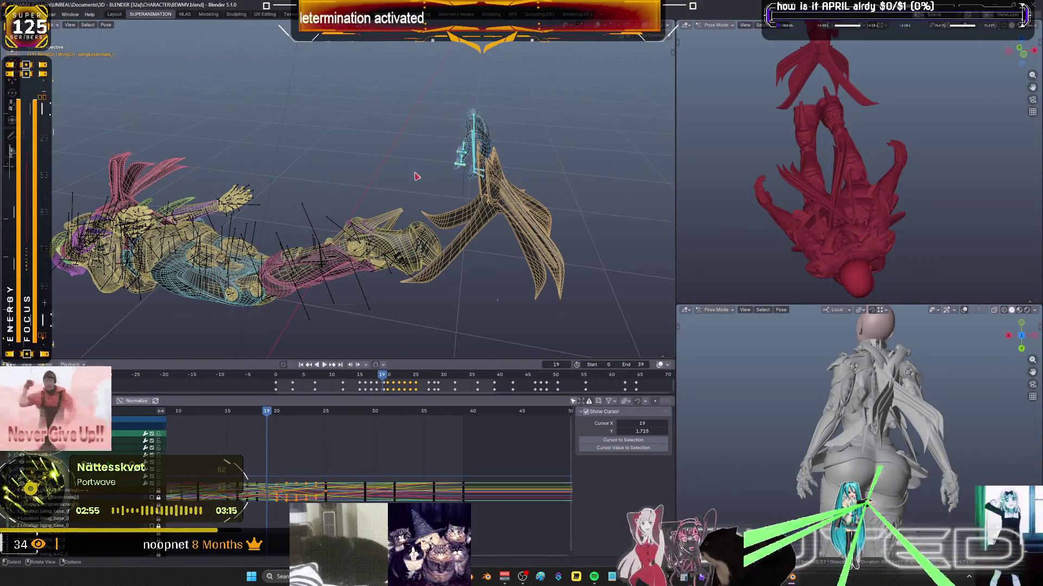
key("k")
left_click(400, 199)
mouse_move(400, 199)
middle_mouse_down()
mouse_move(296, 224)
mouse_move(369, 192)
middle_mouse_up()
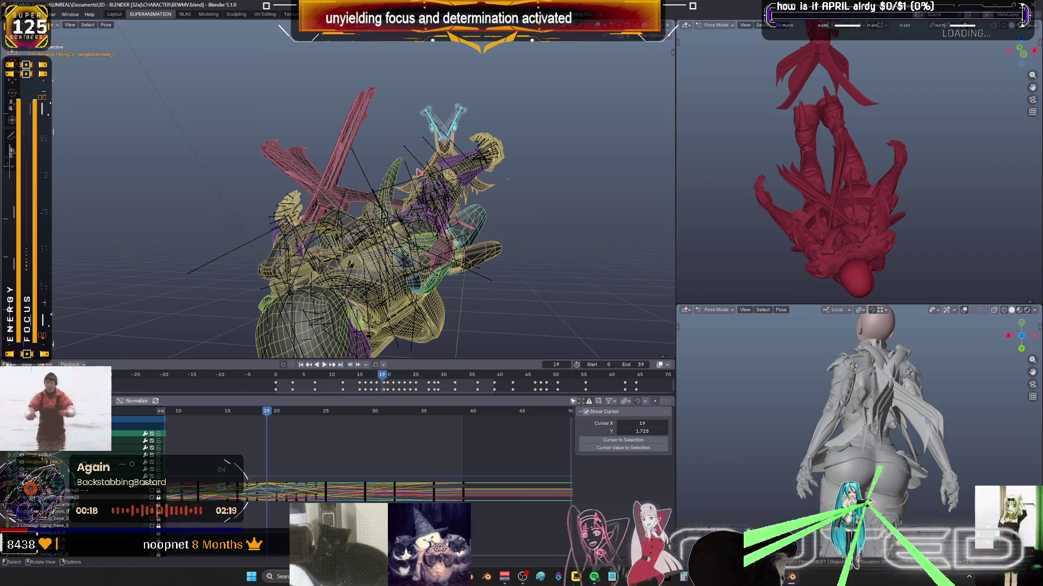
middle_click_drag(419, 172, 391, 229)
scroll(359, 454, "down", 2)
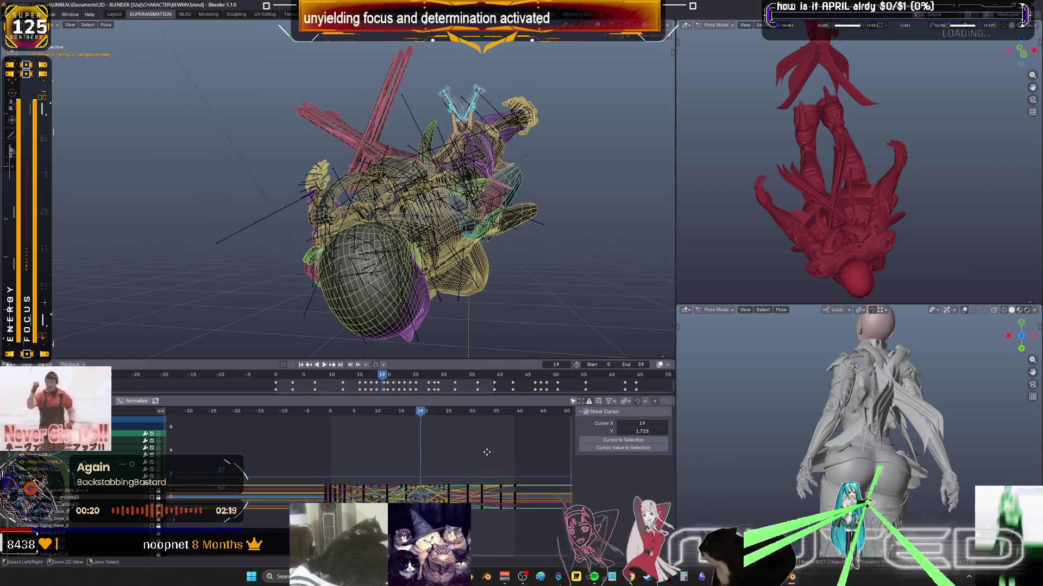
middle_click_drag(435, 438, 445, 429, "ctrl")
key("space")
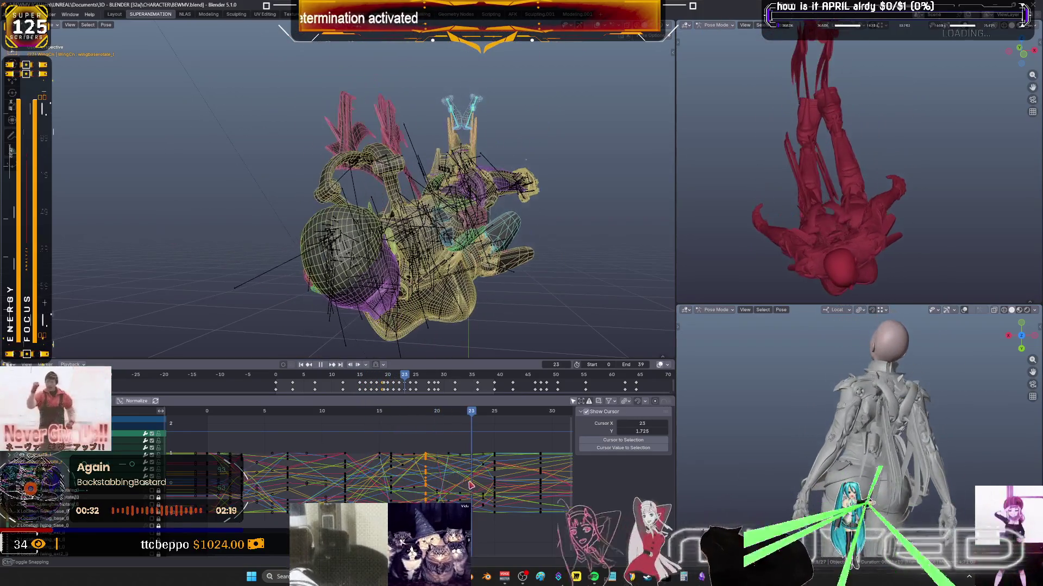
Stop playback, show the character in plain solid shading without X-ray, and scrub the timeline back.
key("space")
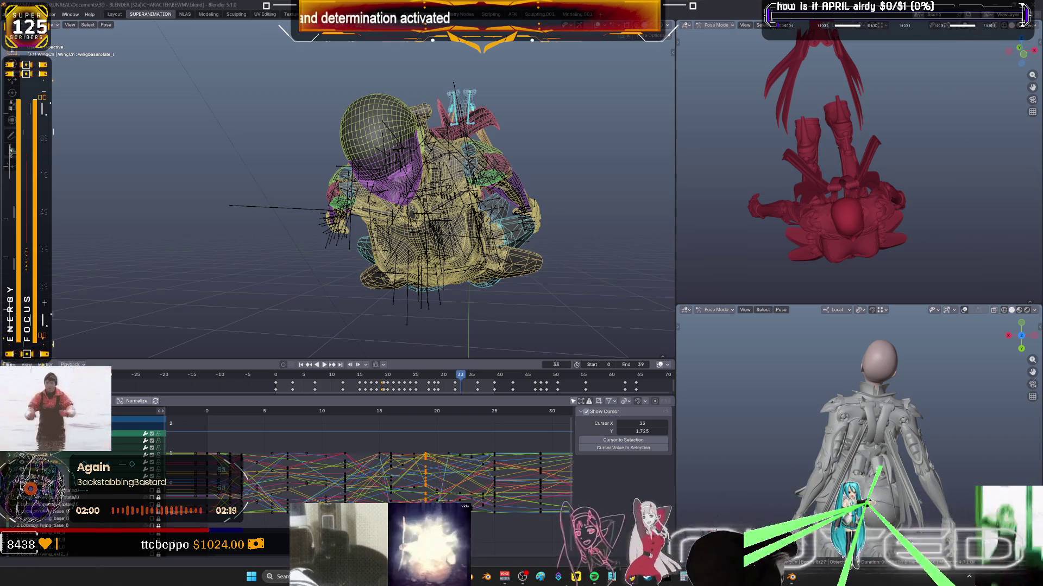
mouse_move(467, 304)
middle_mouse_down()
mouse_move(484, 261)
mouse_move(445, 315)
middle_mouse_up()
key("shift+alt+z")
scroll(382, 380, "down", 1)
left_click_drag(450, 379, 359, 396)
Scrub between frames 11 and 13, orbiting so the character lies horizontally.
mouse_move(250, 282)
middle_mouse_down()
mouse_move(407, 279)
mouse_move(421, 342)
middle_mouse_up()
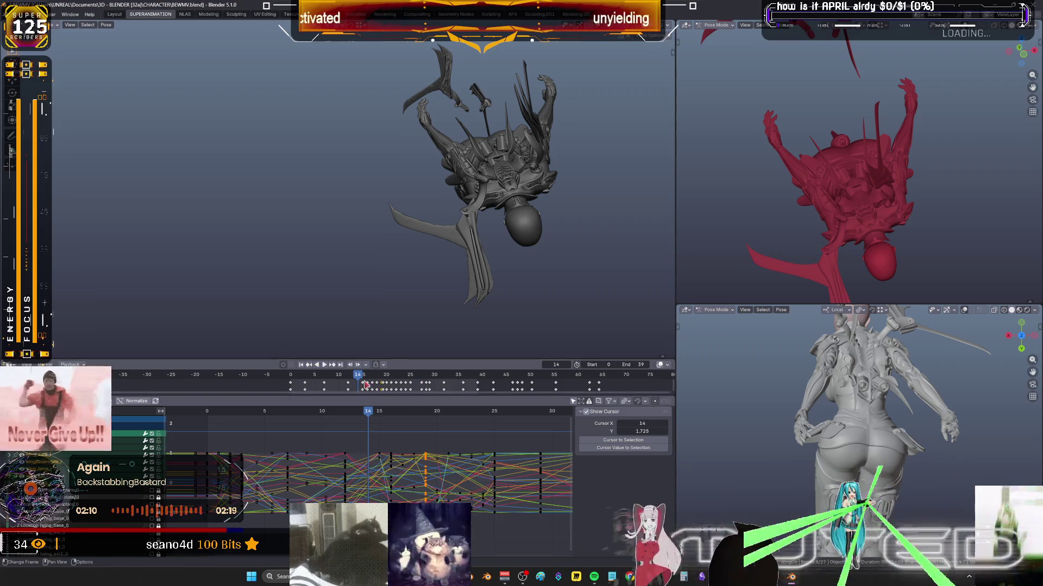
left_click(343, 376)
left_click_drag(343, 375, 352, 379)
mouse_move(526, 270)
middle_mouse_down()
mouse_move(491, 249)
mouse_move(467, 261)
middle_mouse_up()
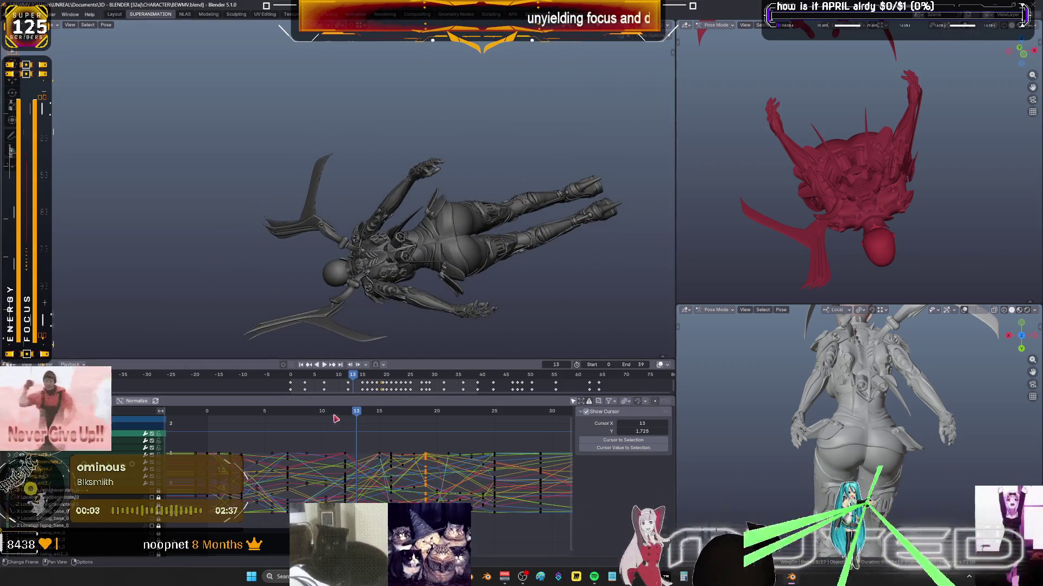
left_click(349, 379)
mouse_move(348, 379)
left_mouse_down()
mouse_move(337, 383)
mouse_move(359, 385)
left_mouse_up()
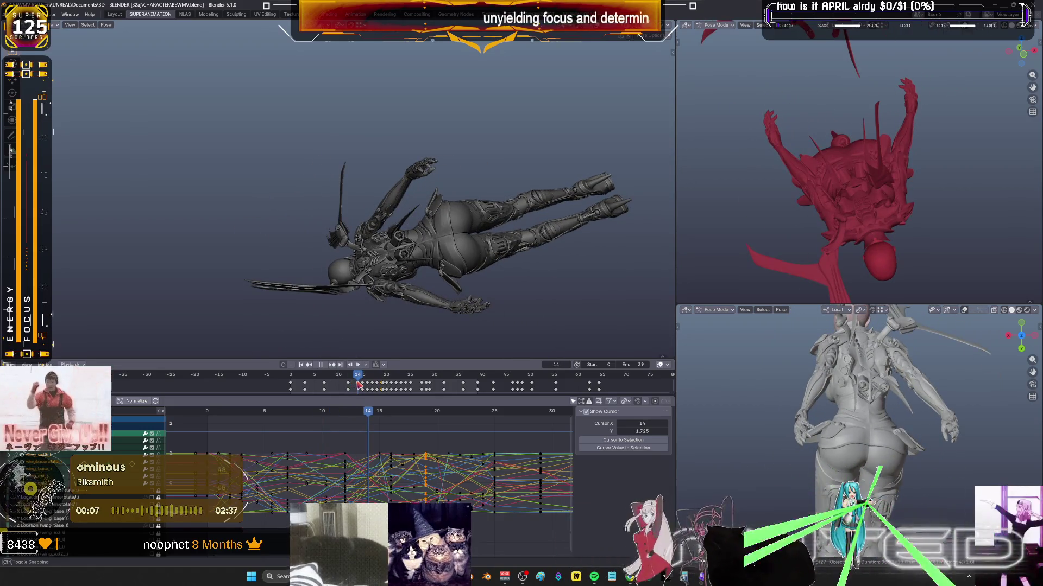
Stop playback at frame 17 and close the Spotify window to return to Blender.
mouse_move(399, 288)
middle_mouse_down()
mouse_move(486, 165)
mouse_move(471, 214)
middle_mouse_up()
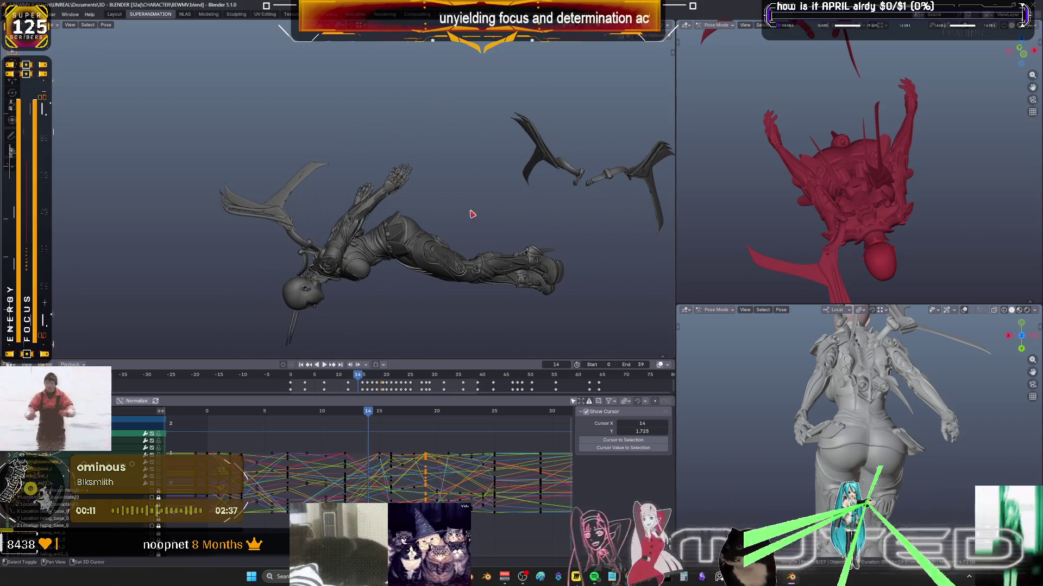
key("space")
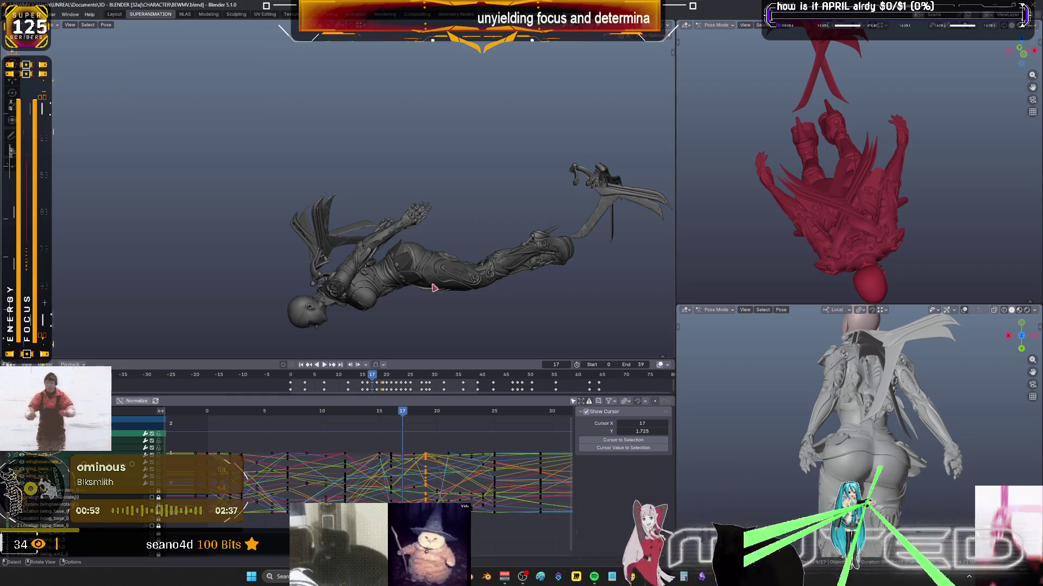
key("alt+Tab")
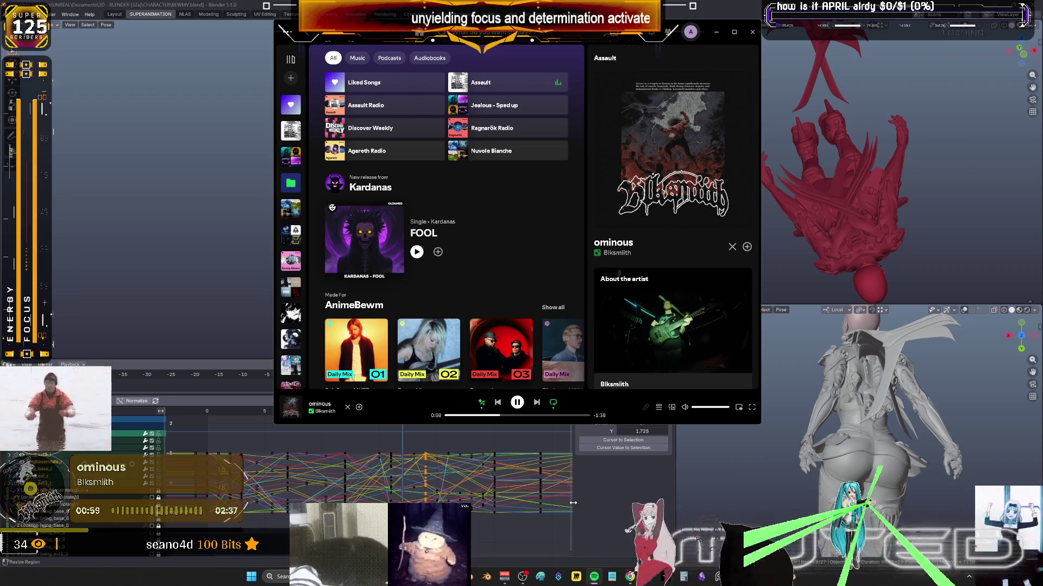
key("alt+Tab")
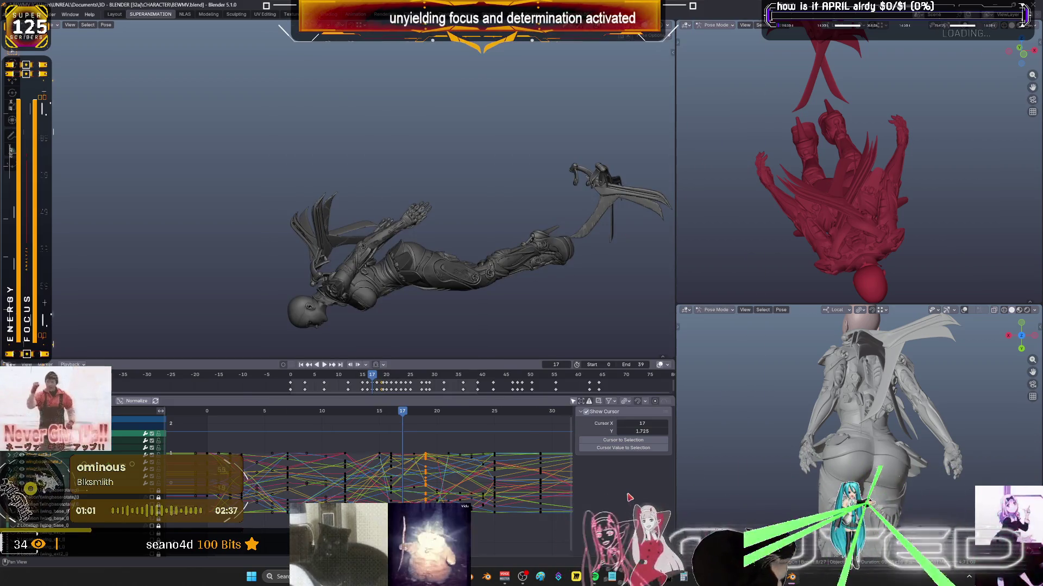
Advance the timeline from frame 17 to 23 and orbit around the falling character.
left_click_drag(411, 416, 470, 424)
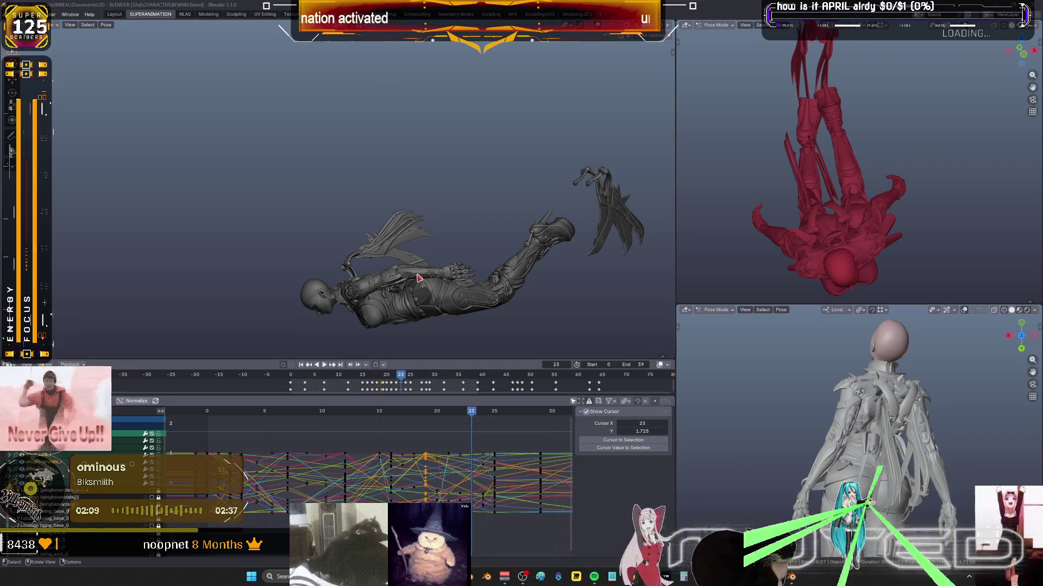
mouse_move(418, 278)
middle_mouse_down()
mouse_move(460, 279)
mouse_move(417, 275)
mouse_move(447, 233)
mouse_move(449, 193)
middle_mouse_up()
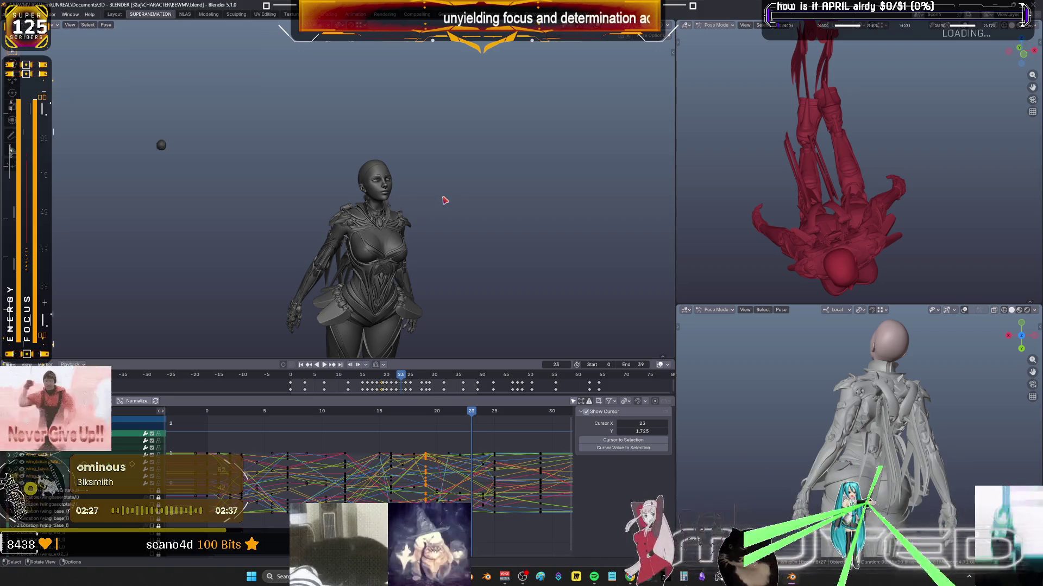
Play the fall, inspect frame 21, then settle back on frame 12.
mouse_move(442, 203)
middle_mouse_down()
mouse_move(345, 261)
mouse_move(358, 297)
middle_mouse_up()
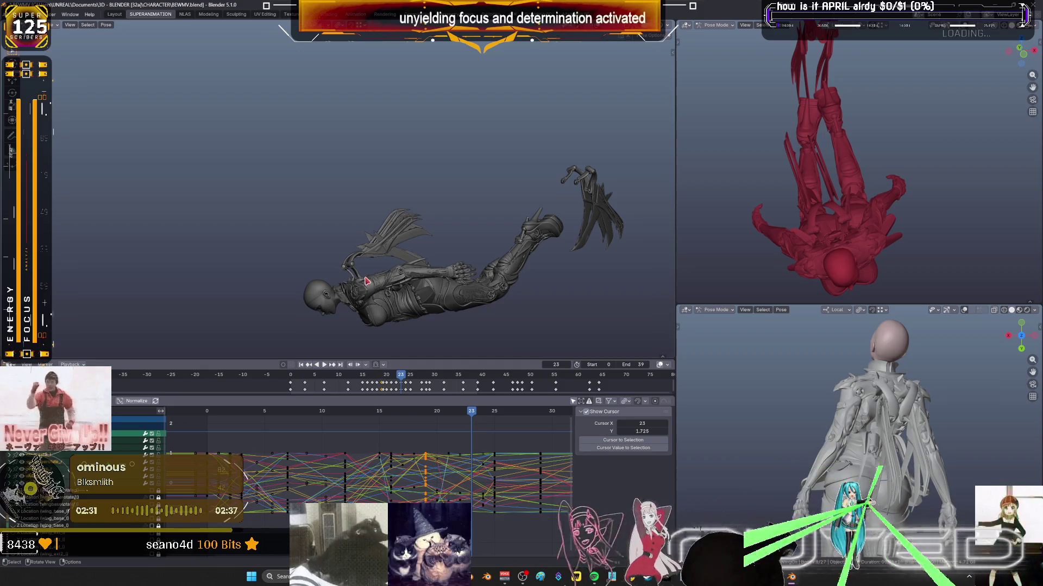
key("space")
mouse_move(472, 414)
left_mouse_down()
mouse_move(374, 420)
mouse_move(359, 431)
mouse_move(379, 436)
mouse_move(346, 438)
left_mouse_up()
mouse_move(551, 182)
middle_mouse_down()
mouse_move(418, 260)
mouse_move(524, 232)
mouse_move(482, 233)
mouse_move(437, 256)
mouse_move(452, 258)
mouse_move(435, 271)
middle_mouse_up()
mouse_move(345, 426)
left_mouse_down()
mouse_move(233, 429)
mouse_move(365, 432)
mouse_move(357, 431)
left_mouse_up()
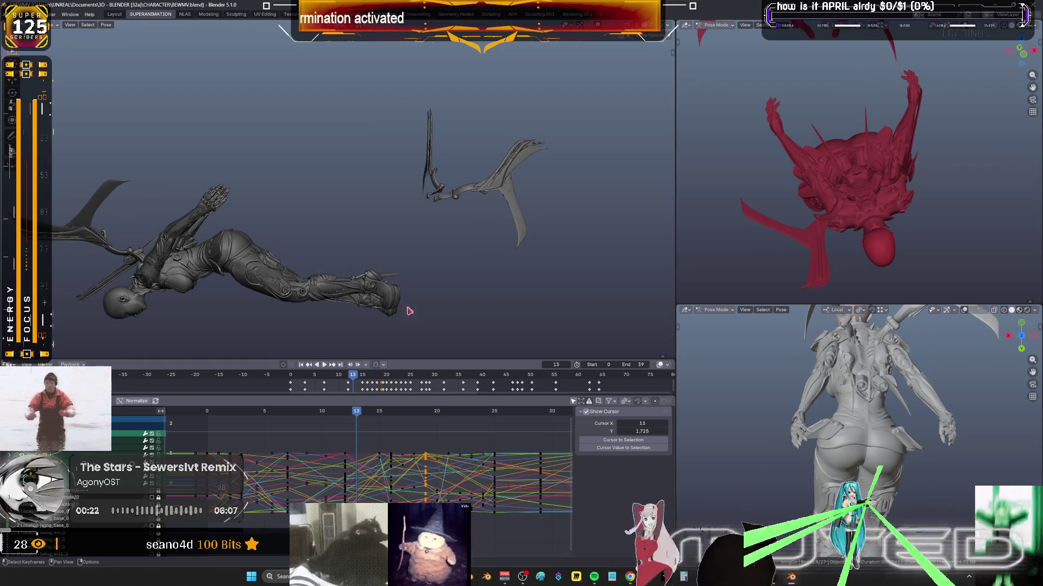
left_click(346, 416)
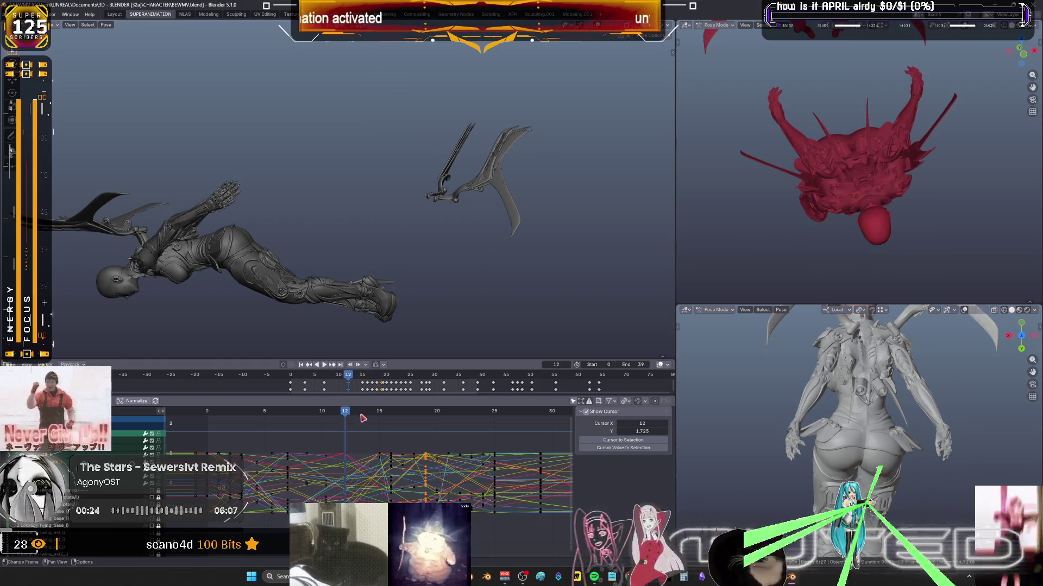
At frame 15, apply a Shift+E breakdown pose and adjust it from the right-click Pose menu.
left_click(380, 421)
mouse_move(293, 267)
middle_mouse_down()
mouse_move(306, 217)
mouse_move(400, 221)
middle_mouse_up()
scroll(400, 220, "up", 3)
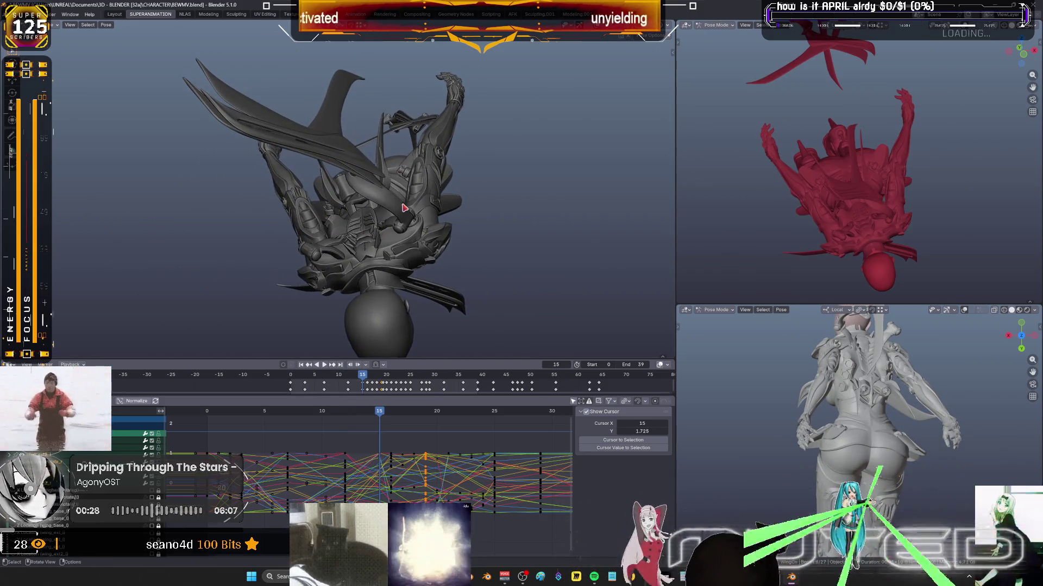
key("shift+e")
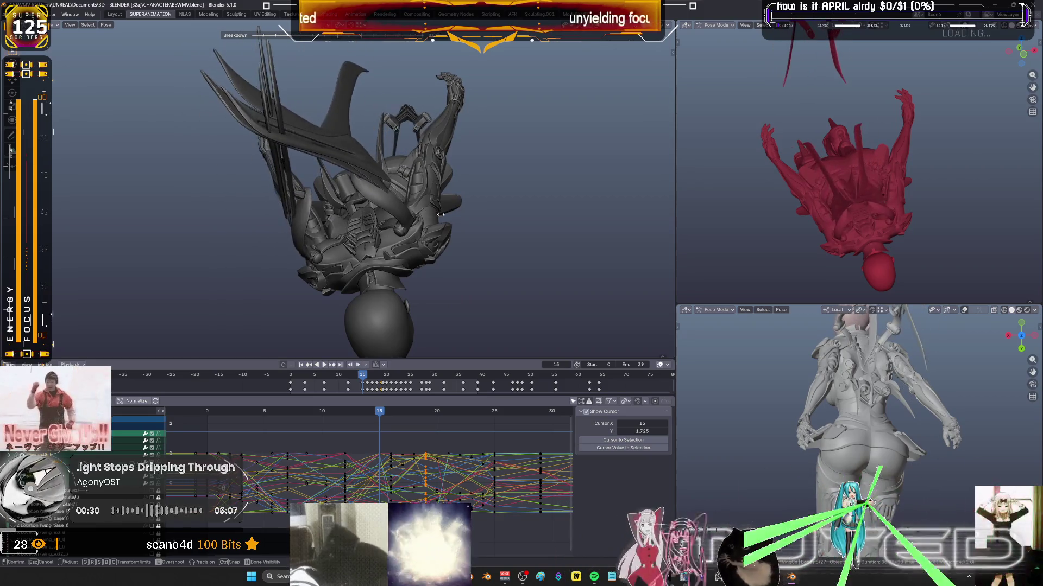
left_click(475, 303)
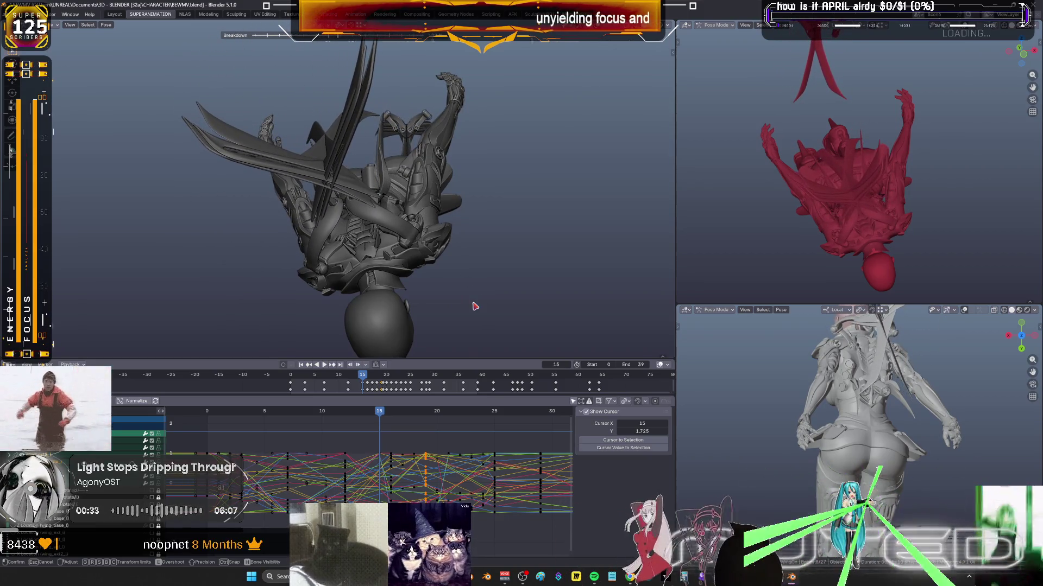
right_click(467, 271)
left_click(464, 271)
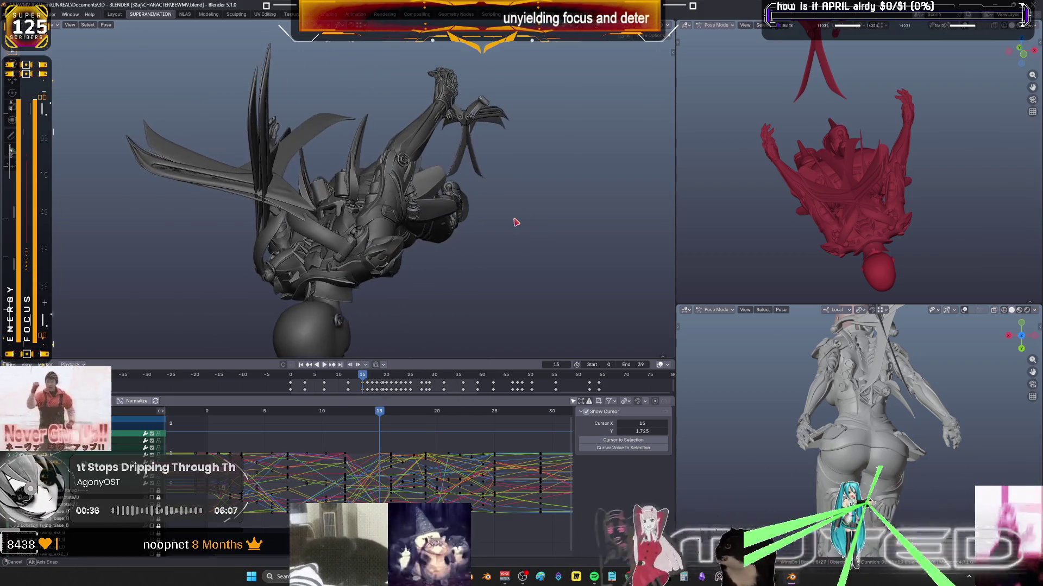
mouse_move(516, 223)
middle_mouse_down()
mouse_move(503, 230)
mouse_move(500, 217)
mouse_move(386, 194)
middle_mouse_up()
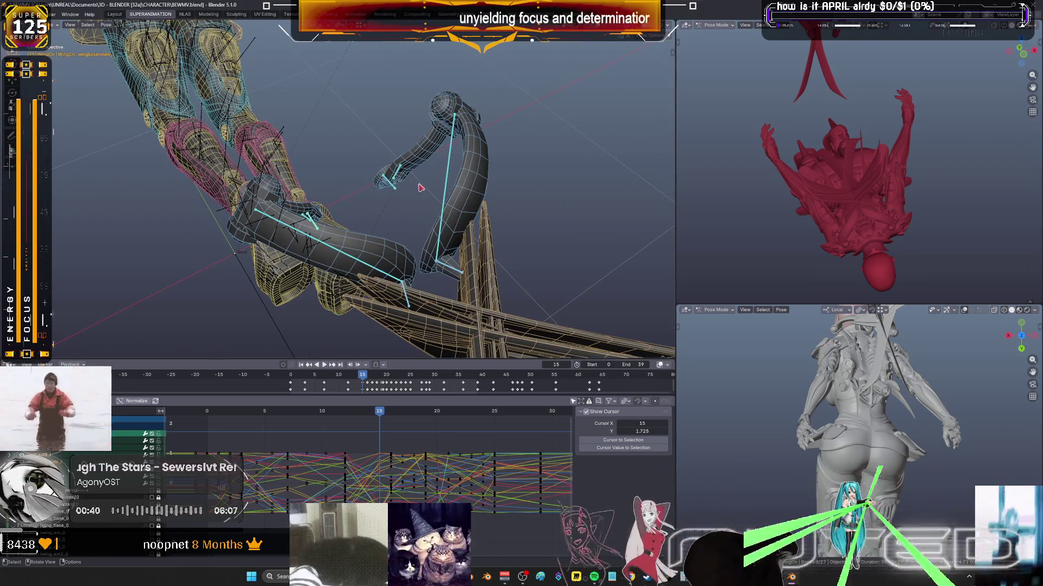
Rotate the wing arm bone around its local Y axis and key its rotation at frame 15.
left_click(533, 195)
key("r")
key("y")
key("y")
left_click(474, 132)
mouse_move(489, 141)
middle_mouse_down()
mouse_move(545, 159)
mouse_move(549, 204)
mouse_move(533, 173)
mouse_move(482, 191)
mouse_move(543, 174)
middle_mouse_up()
key("r")
key("y")
key("y")
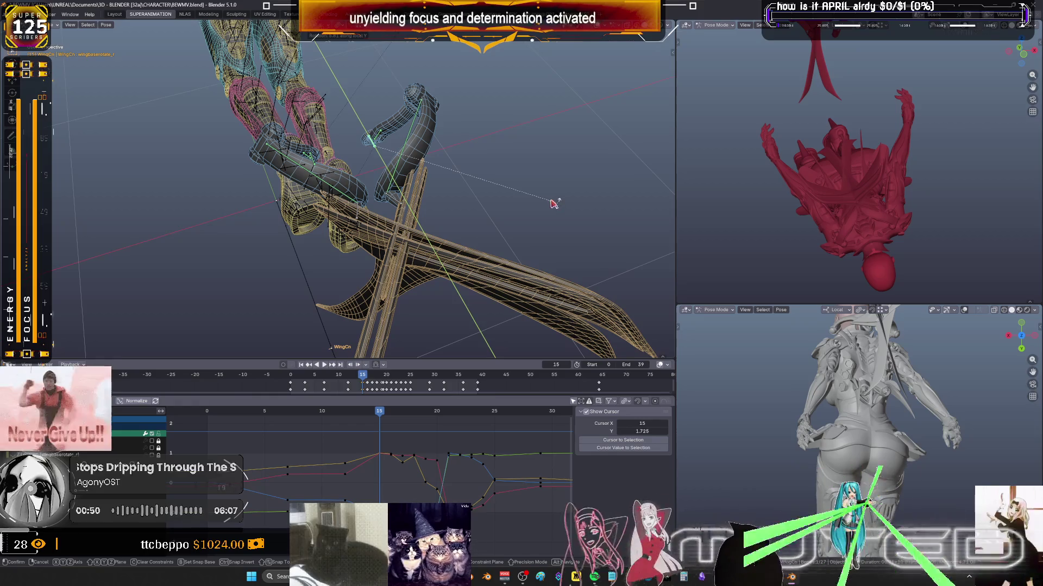
left_click(553, 204)
mouse_move(554, 204)
middle_mouse_down()
mouse_move(438, 182)
mouse_move(446, 186)
middle_mouse_up()
key("i")
left_click(447, 186)
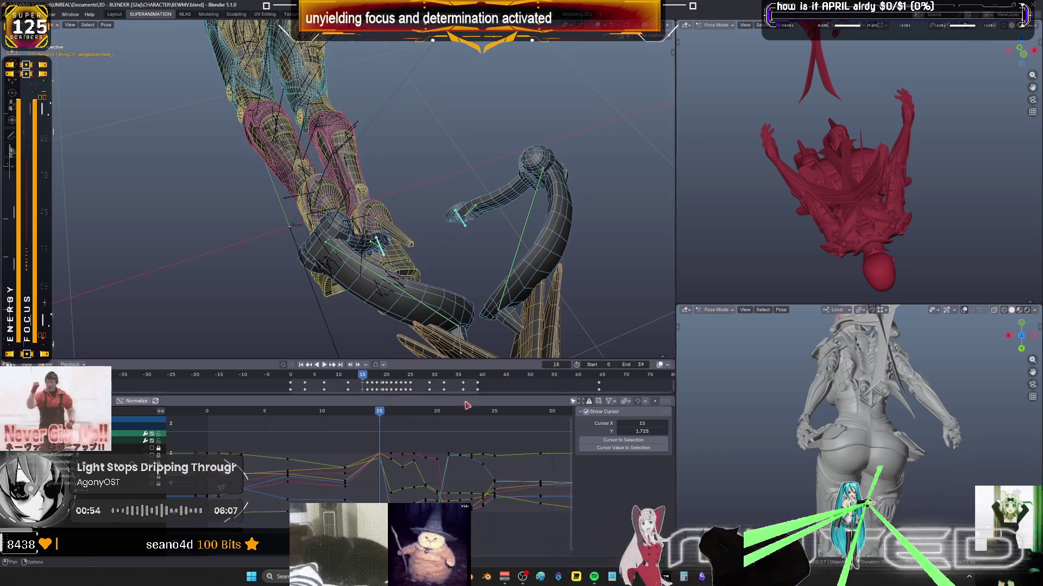
Scrub through frames 16–18, then inspect the final falling pose at frame 39 from several angles.
left_click(391, 413)
left_click_drag(393, 416, 483, 430)
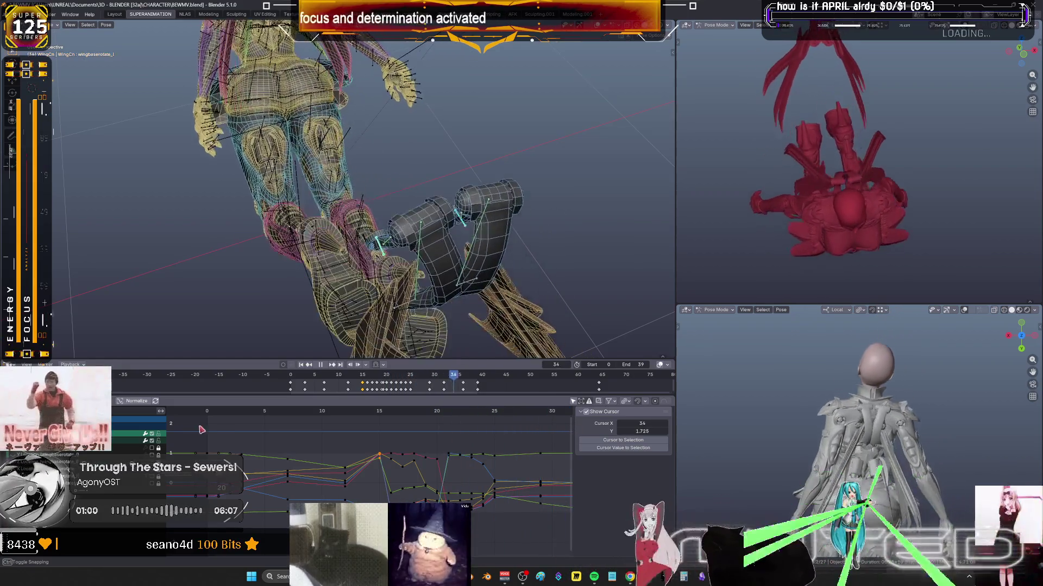
key("space")
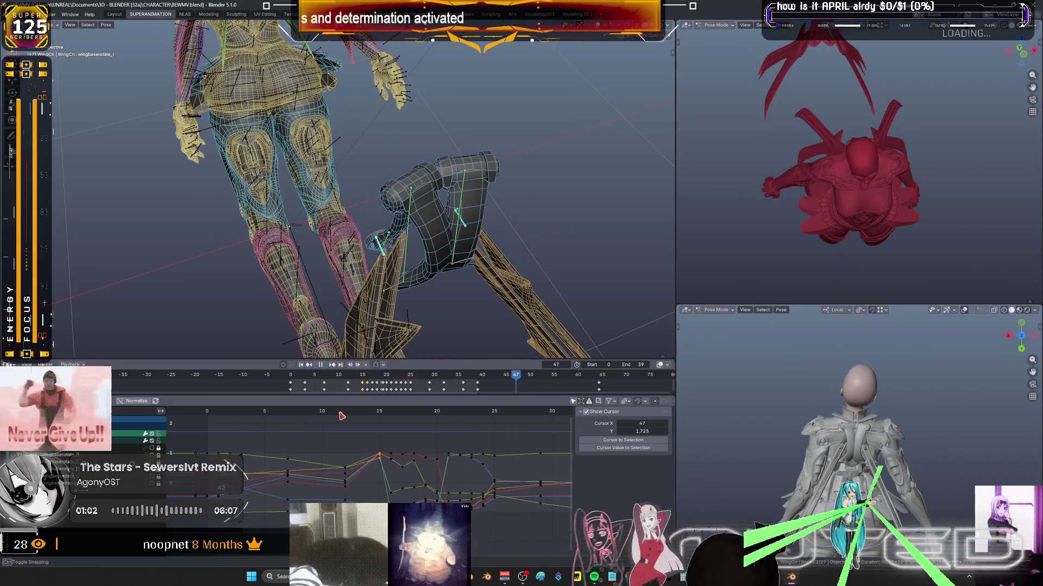
left_click(480, 374)
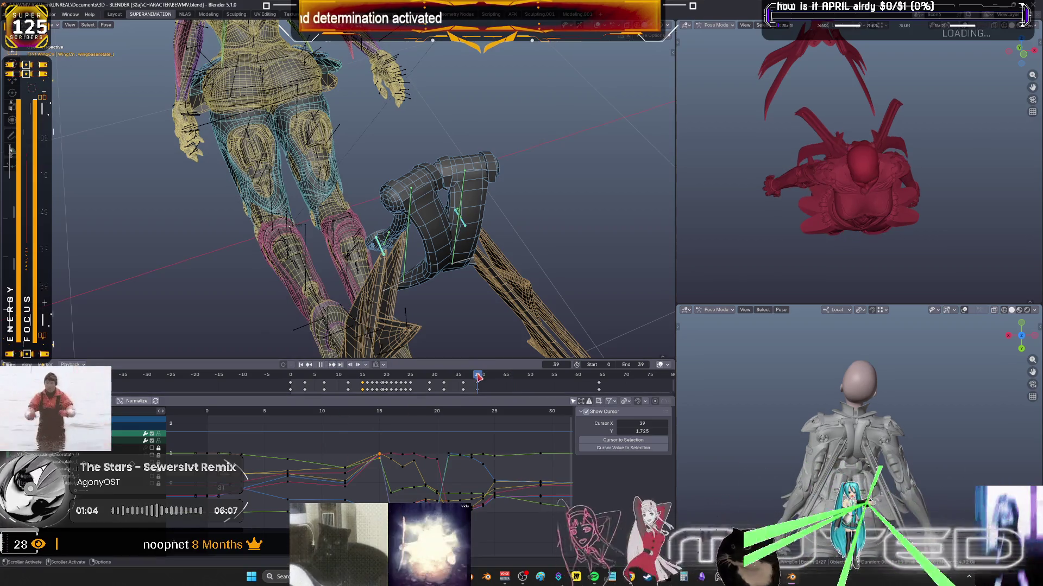
middle_click_drag(477, 234, 509, 272)
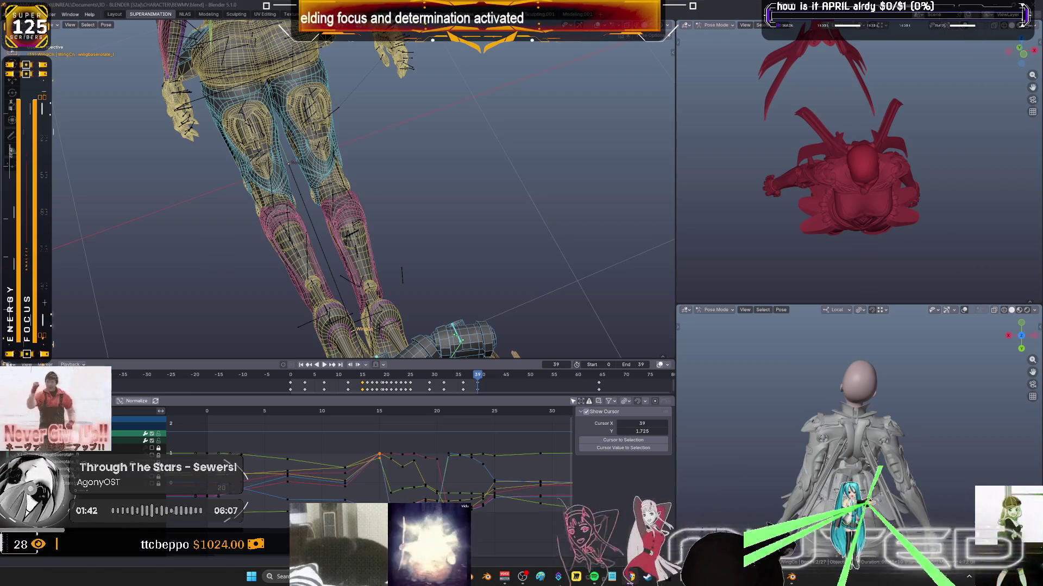
mouse_move(474, 236)
middle_mouse_down()
mouse_move(481, 270)
mouse_move(546, 220)
middle_mouse_up()
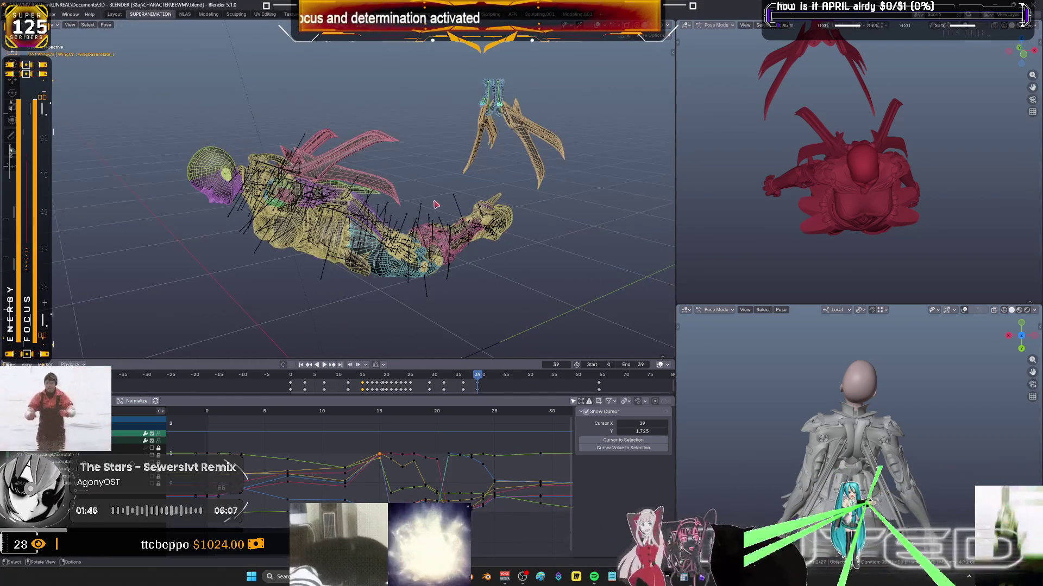